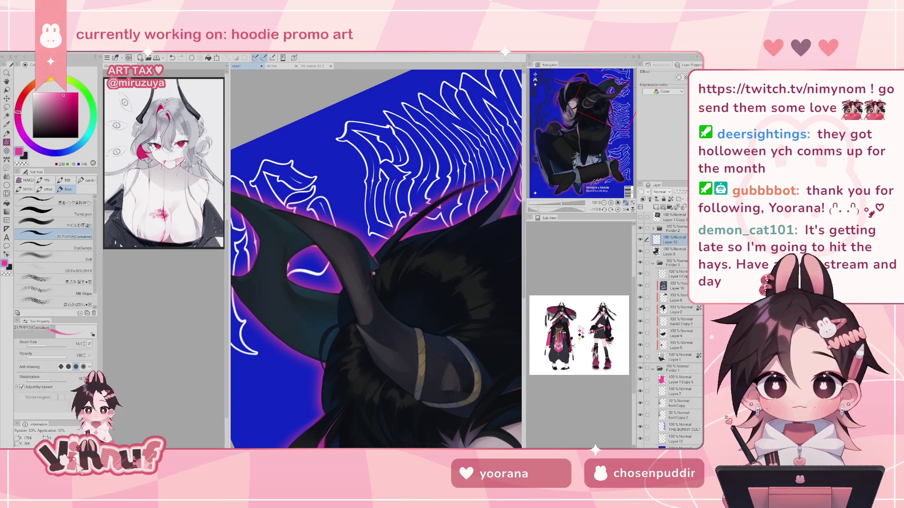
Straighten the view, mirror it to check the drawing, then tilt it about 39 degrees
left_click(617, 210)
left_click_drag(563, 202, 559, 203)
left_click(626, 209)
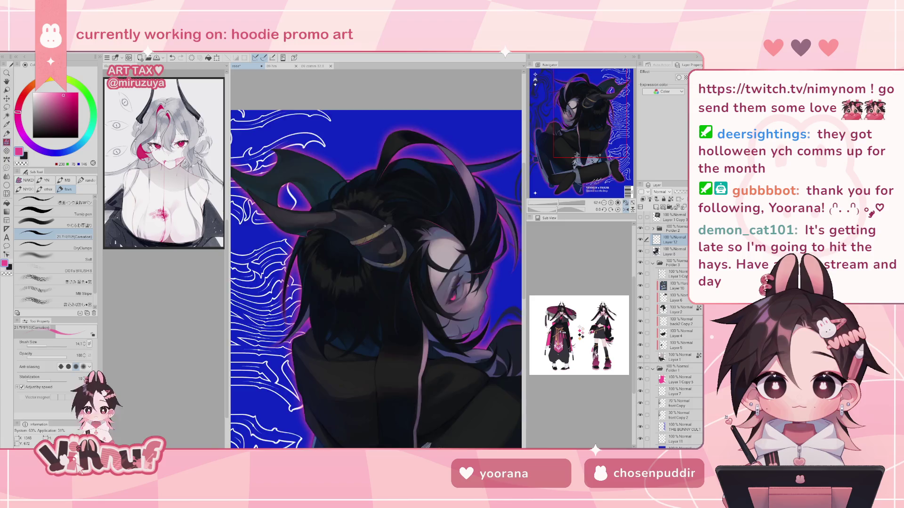
left_click(627, 210)
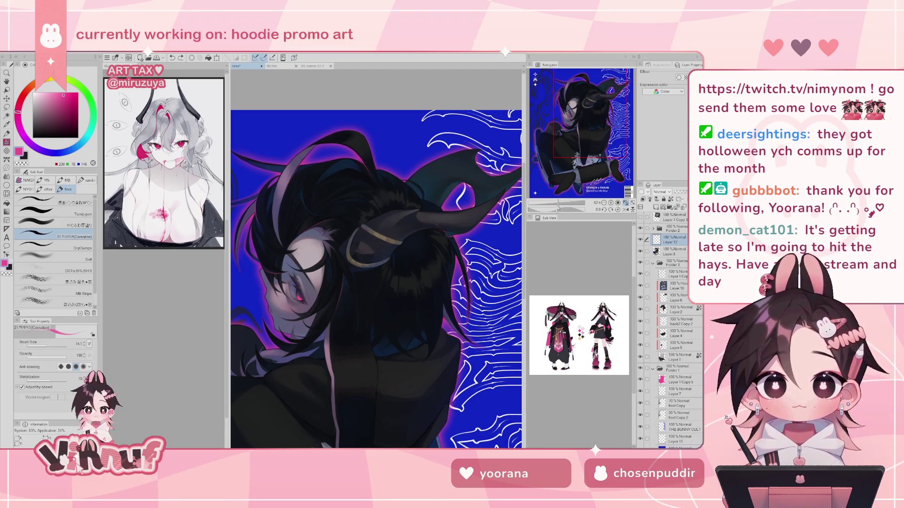
left_click_drag(557, 209, 550, 209)
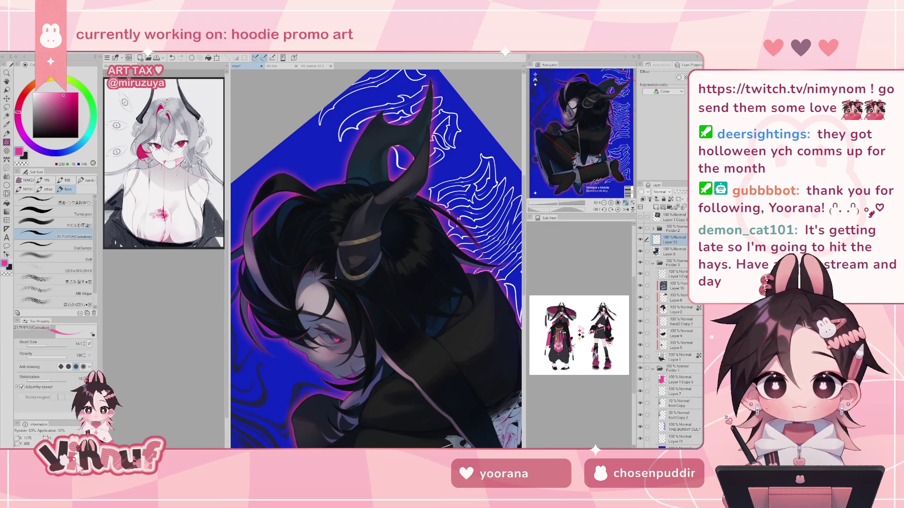
Paint a small dark stroke on the character's body, then set the view upright and zoom out
left_click_drag(337, 263, 336, 277)
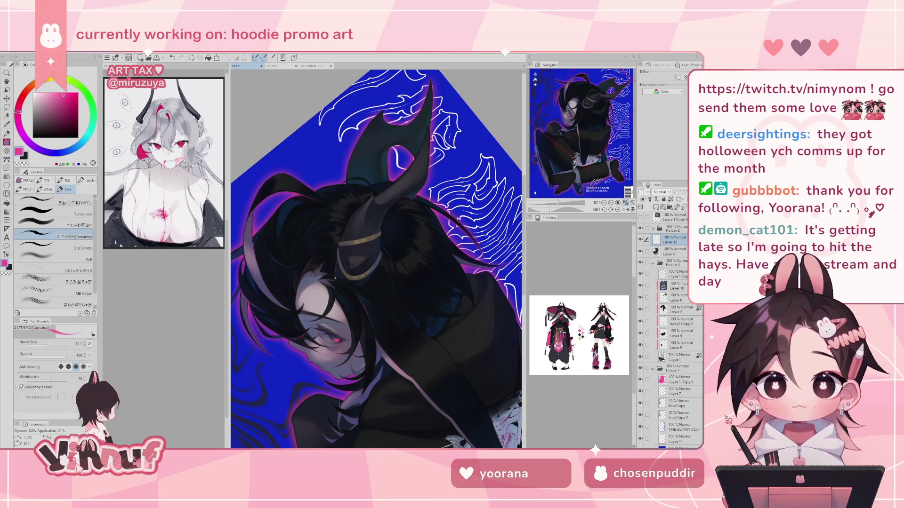
left_click(618, 210)
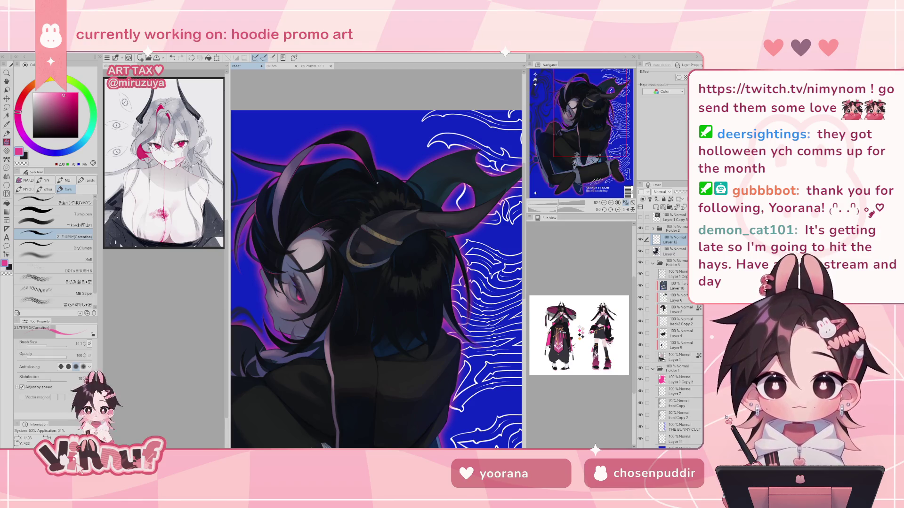
left_click_drag(572, 203, 556, 203)
left_click(626, 210)
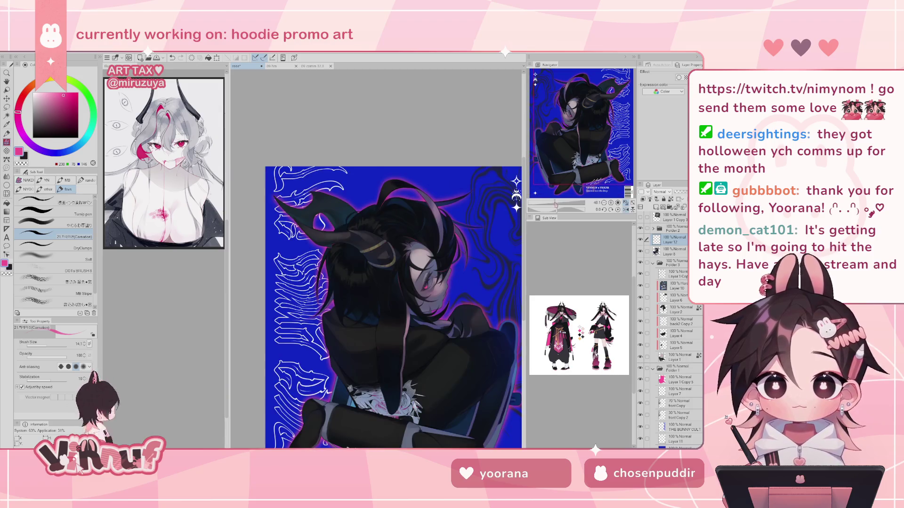
Zoom in on the character's head, check it mirrored, and undo the last stroke
left_click(626, 209)
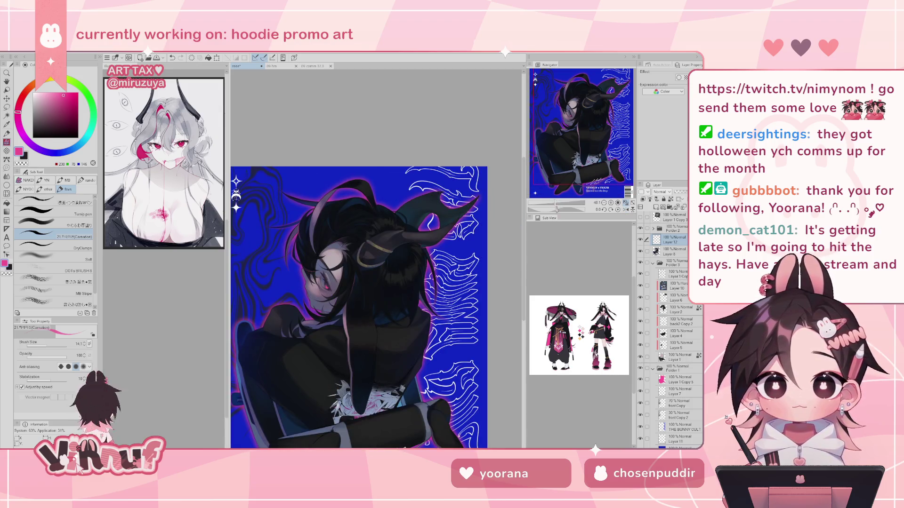
left_click_drag(556, 203, 573, 203)
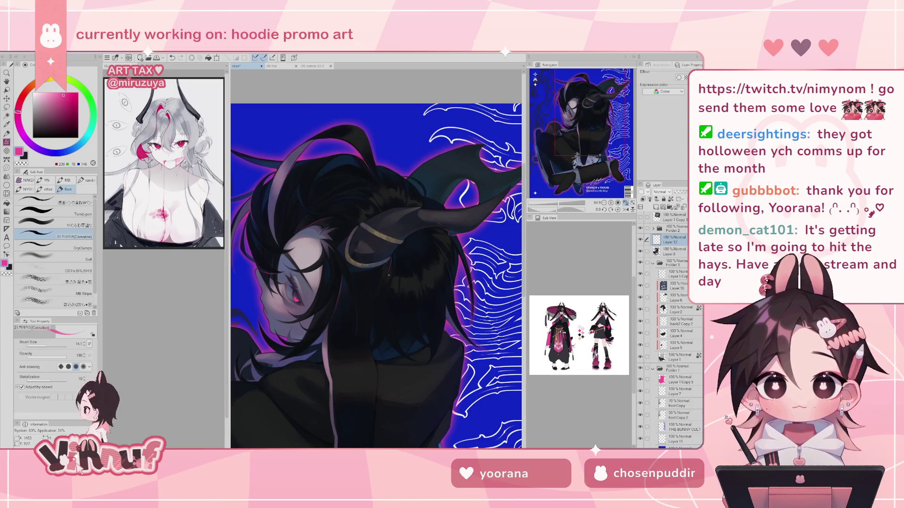
key("h")
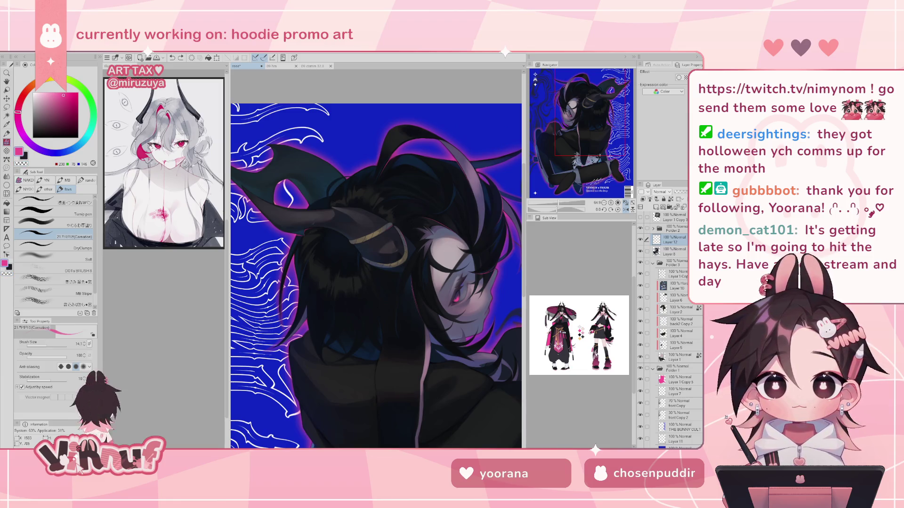
key("ctrl+z")
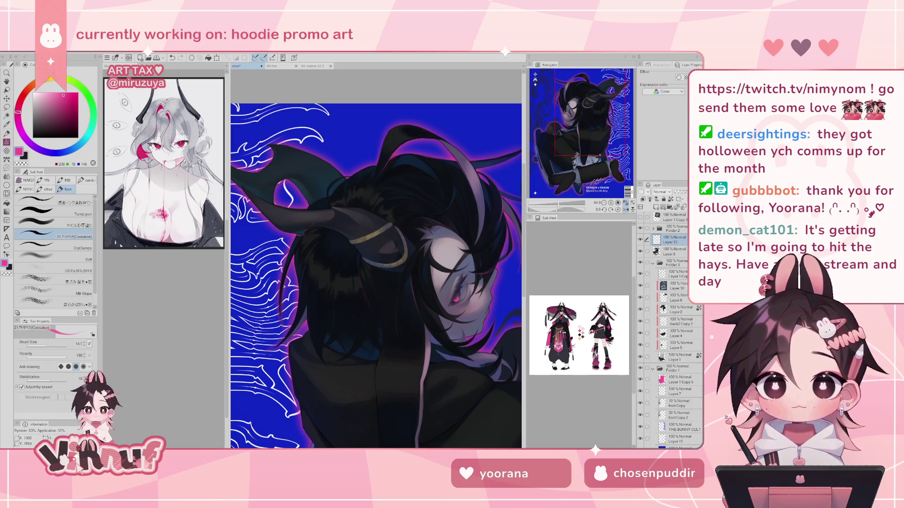
Pan across the character, try a short stroke and undo it, checking the flipped view
key("h")
left_click_drag(422, 276, 465, 241)
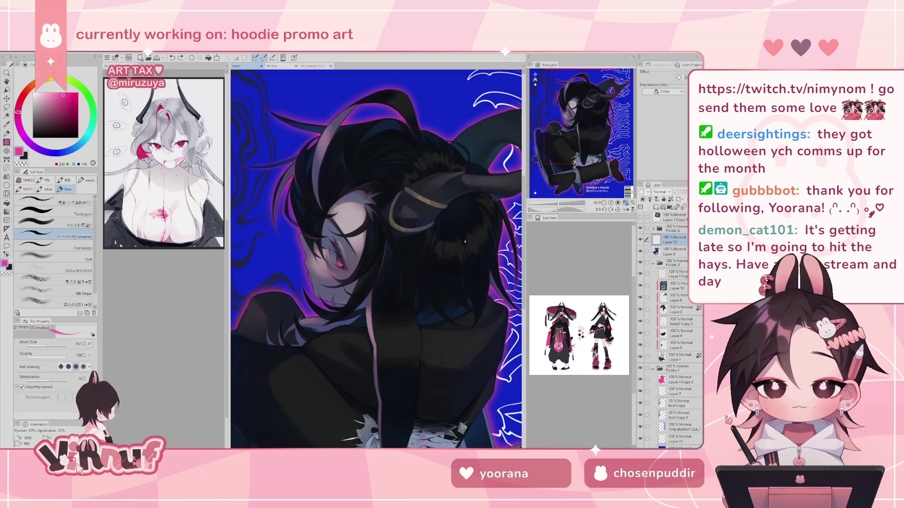
left_click_drag(366, 305, 366, 319)
key("ctrl+z")
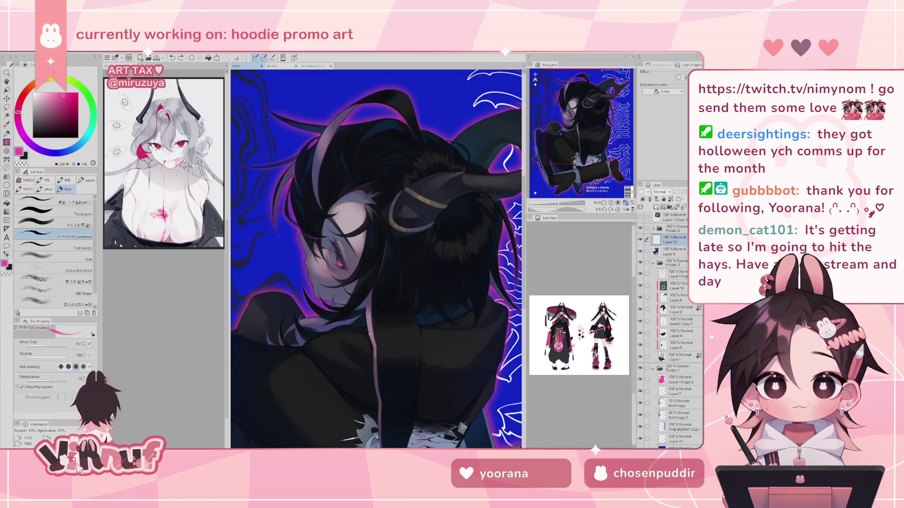
key("h")
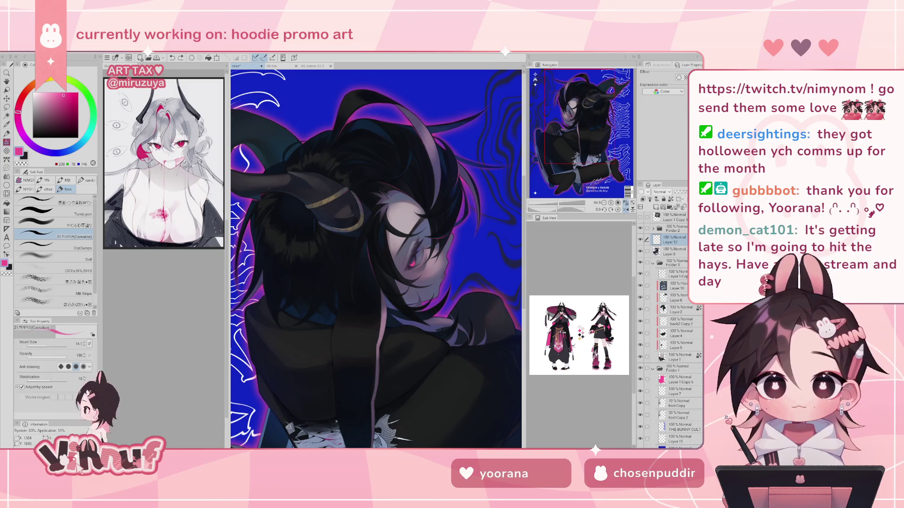
key("h")
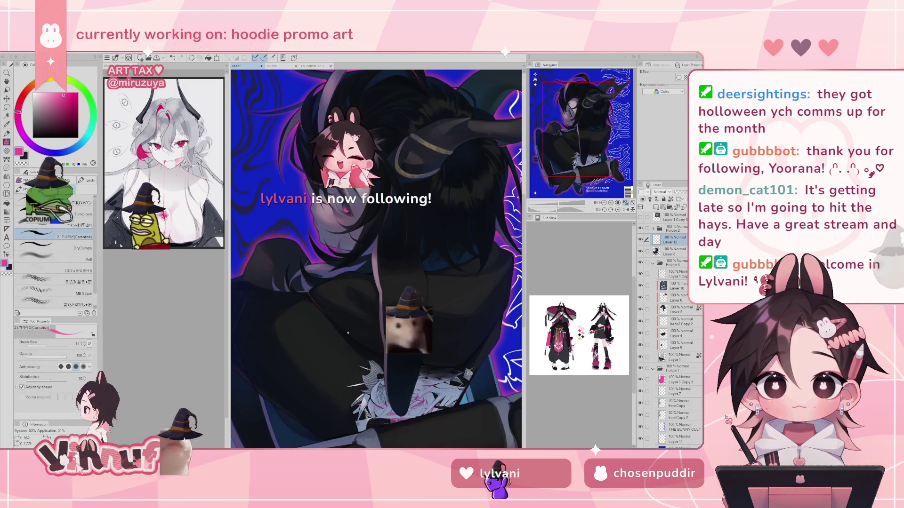
mouse_move(469, 241)
left_mouse_down()
mouse_move(510, 227)
mouse_move(319, 261)
mouse_move(548, 193)
left_mouse_up()
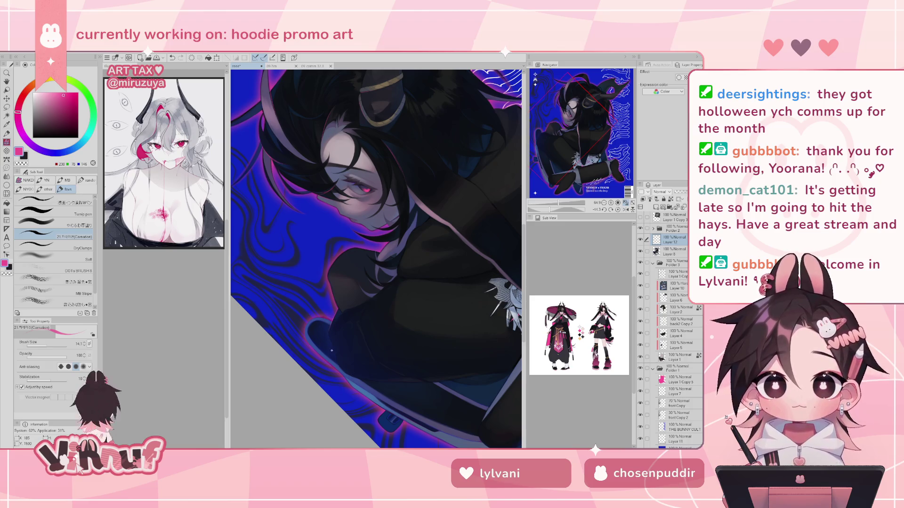
Set the view rotation upright and undo the last edit
left_click(618, 210)
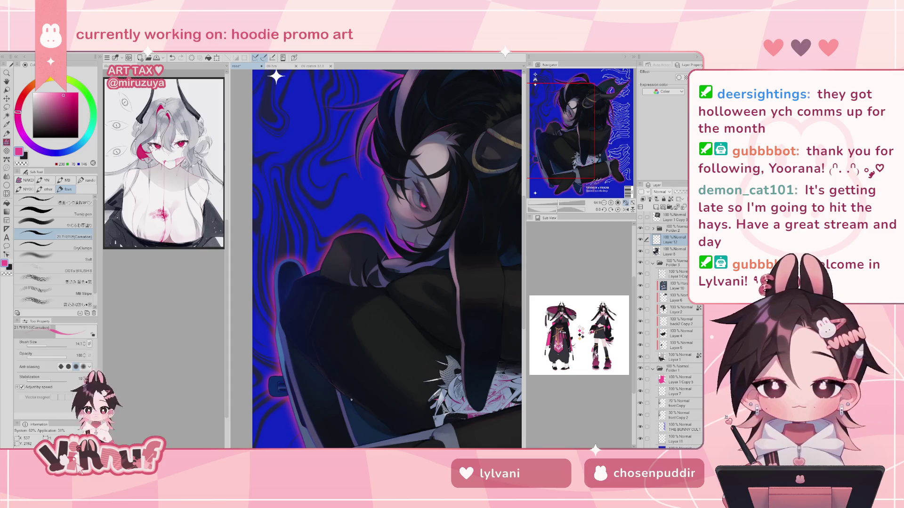
key("ctrl+z")
key("ctrl+y")
key("ctrl+z")
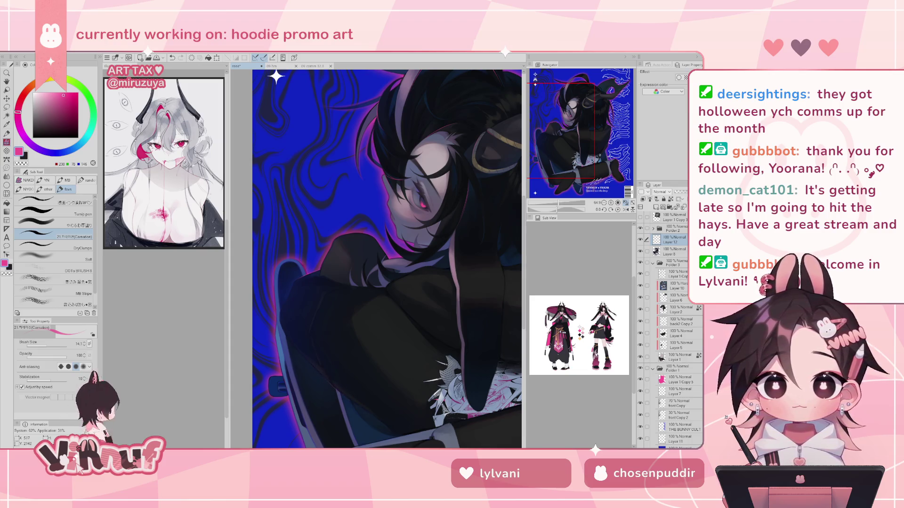
Choose the soft thick-paint brush, close the 09 comm artwork and return to the roop poster
left_click(52, 225)
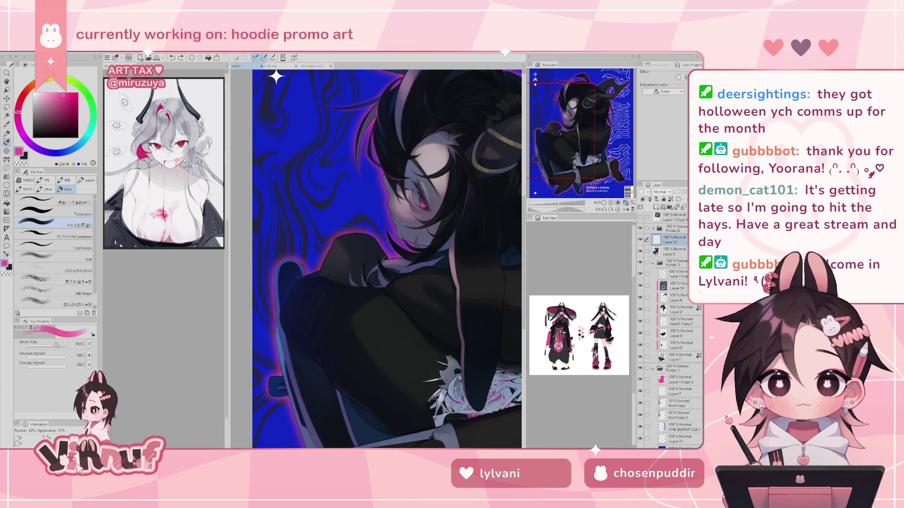
left_click(331, 66)
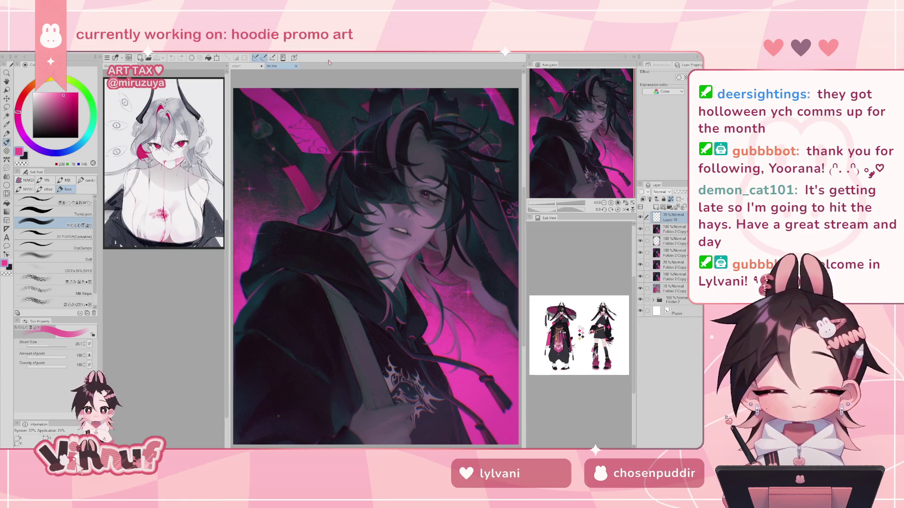
left_click(238, 66)
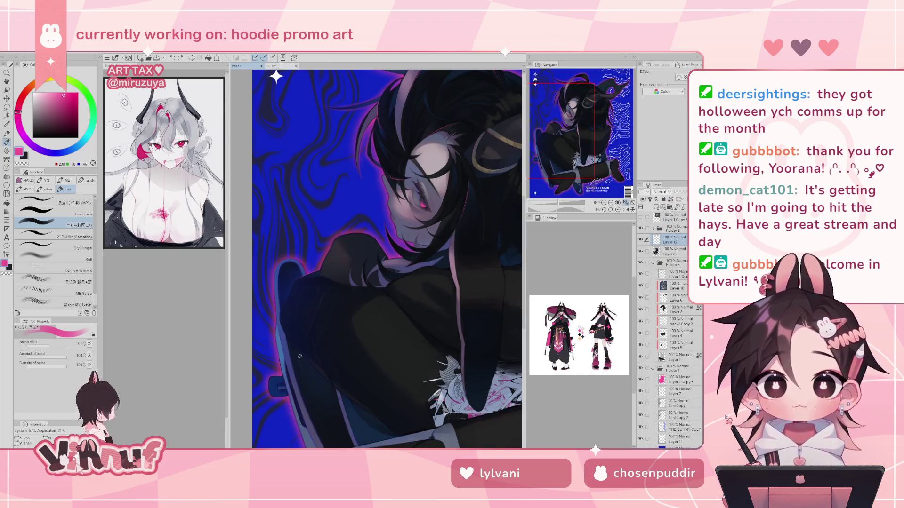
Set the brush size to 9.4, test and undo strokes at lower left, and fit the poster
left_click(47, 346)
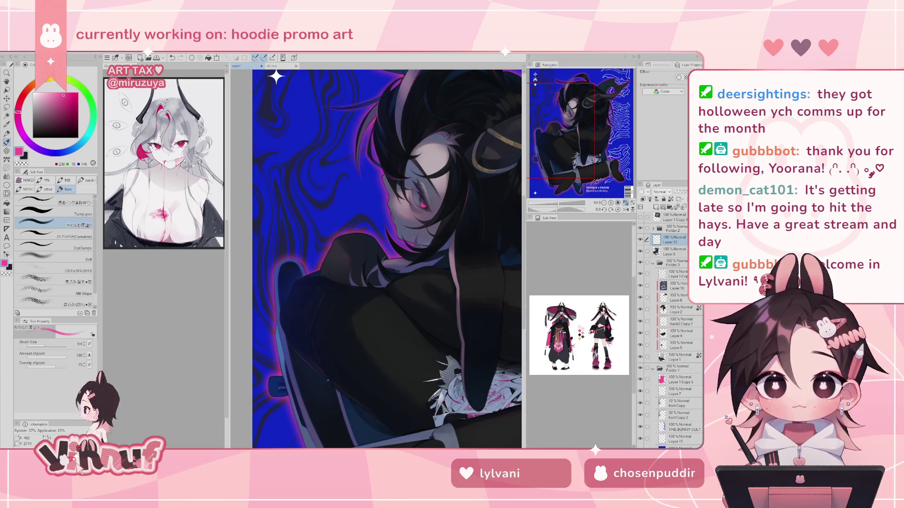
key("ctrl+z")
left_click_drag(301, 356, 341, 394)
key("ctrl+z")
key("ctrl+z")
key("ctrl+z")
key("ctrl+z")
key("ctrl+z")
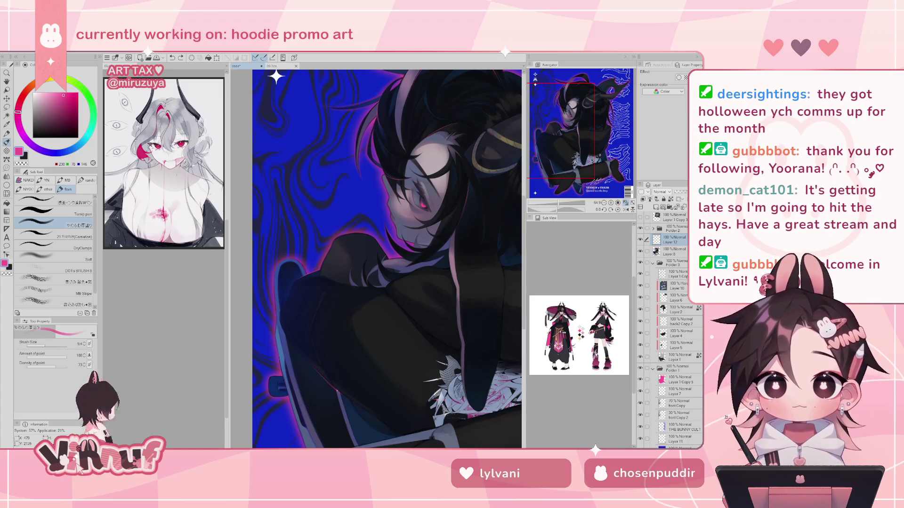
left_click(625, 203)
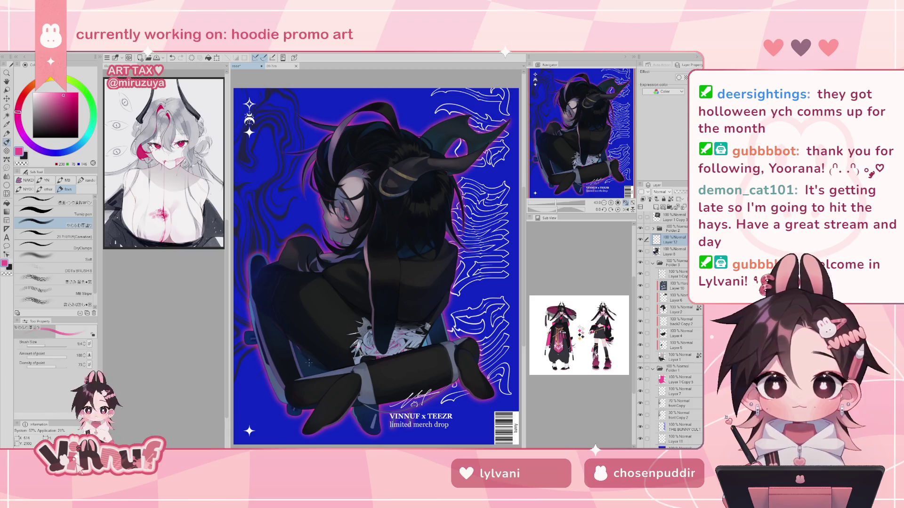
Undo twice and redo once, then zoom in on the character's arm
key("ctrl+z")
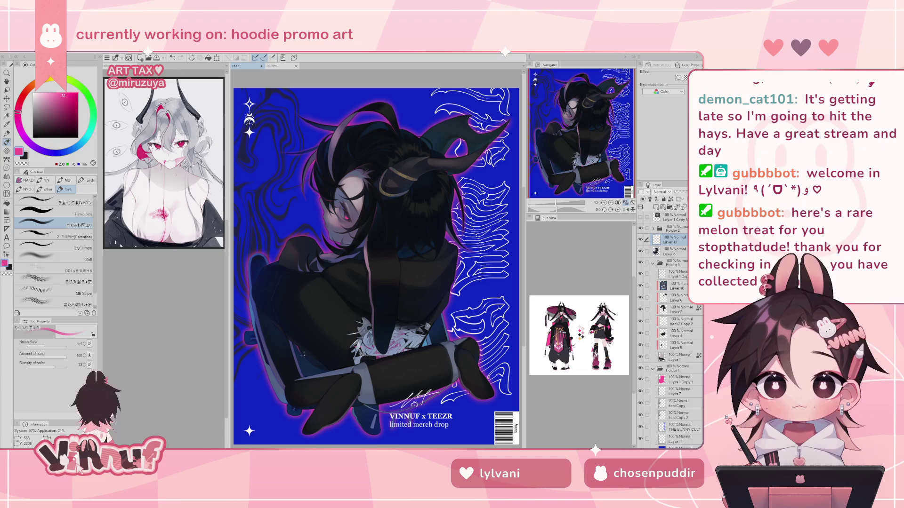
key("ctrl+z")
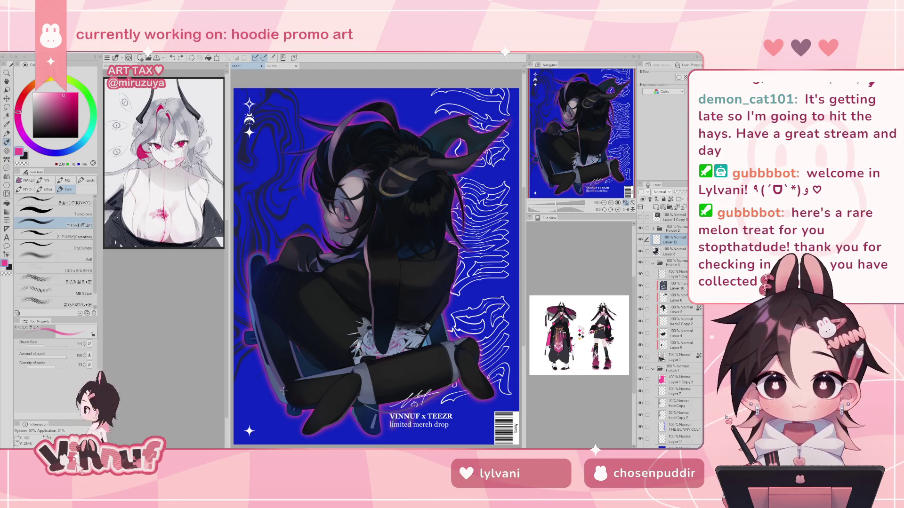
key("ctrl+y")
key("ctrl+y")
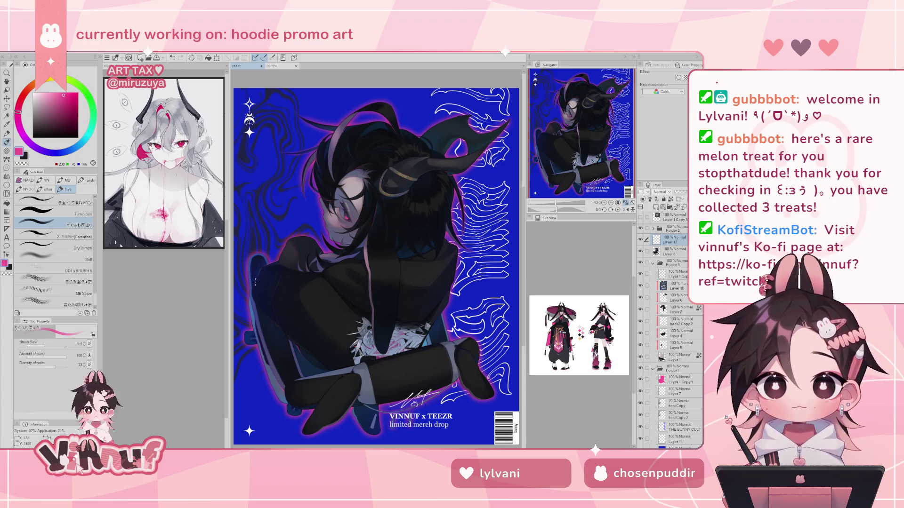
scroll(255, 281, "up", 3)
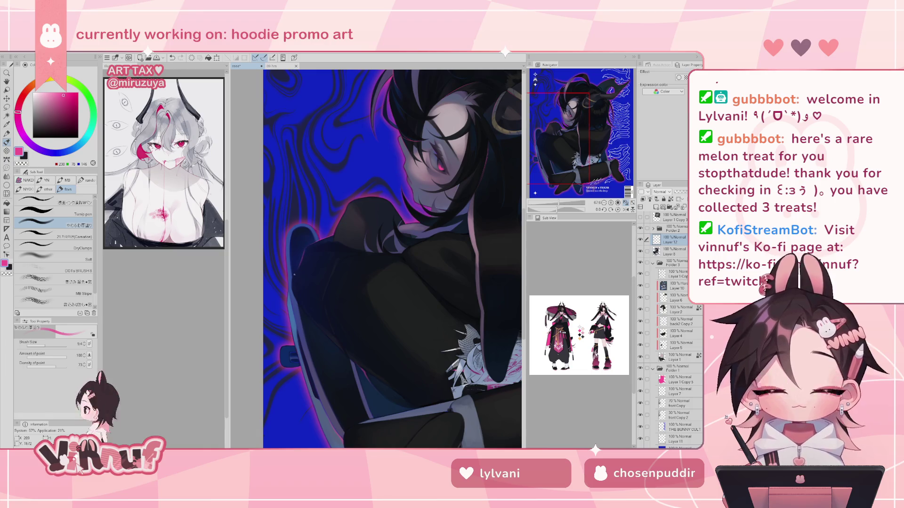
Try strokes along the character's arm edge, undo one, and check the whole poster mirrored
mouse_move(299, 272)
left_mouse_down()
mouse_move(300, 301)
mouse_move(297, 294)
left_mouse_up()
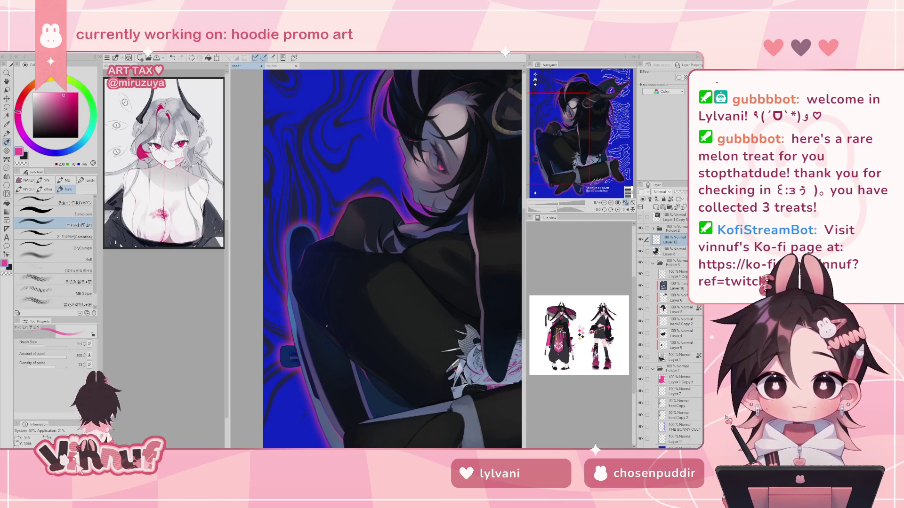
key("ctrl+z")
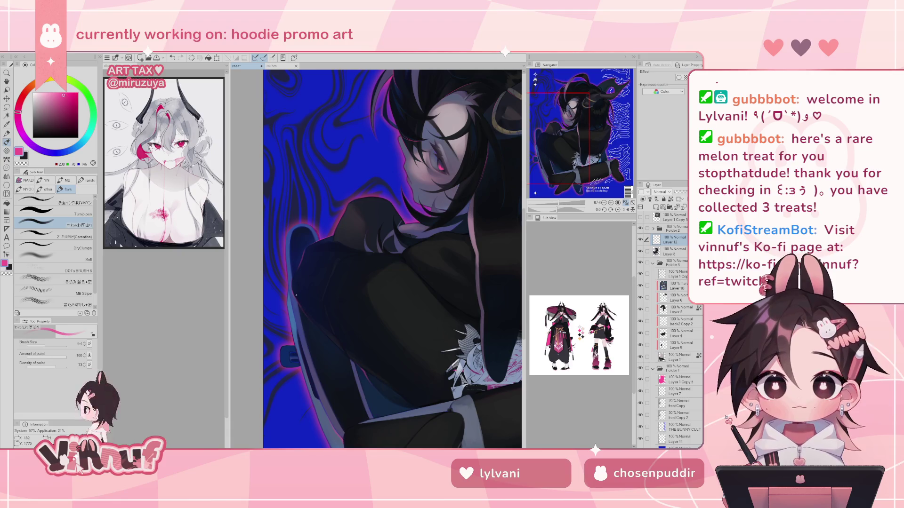
left_click_drag(298, 305, 292, 290)
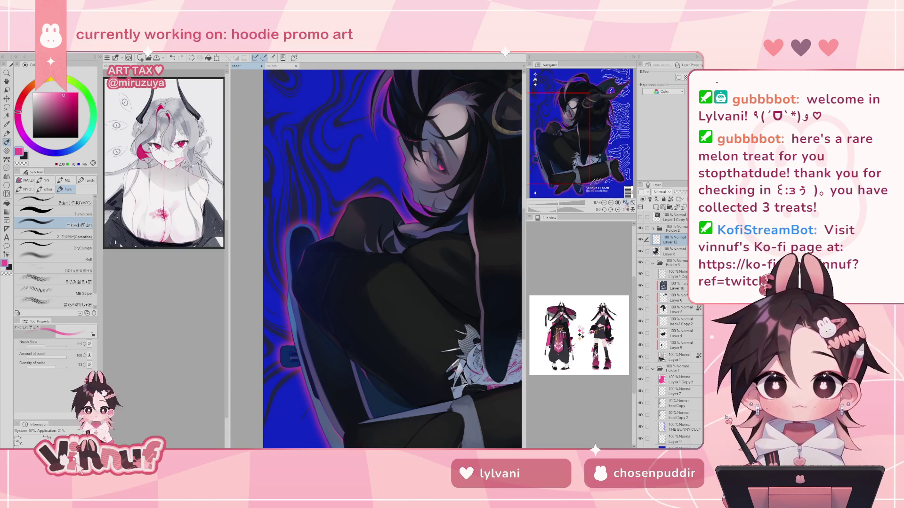
left_click(626, 203)
left_click(626, 209)
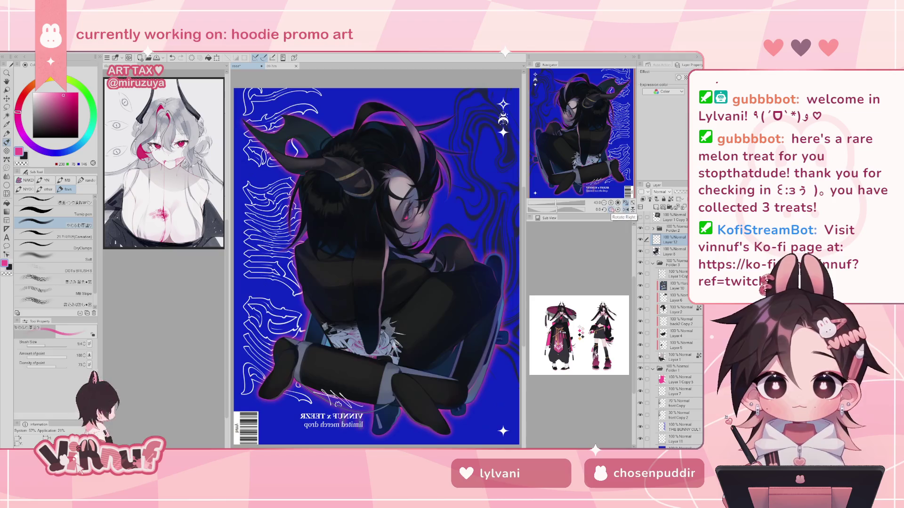
left_click(625, 209)
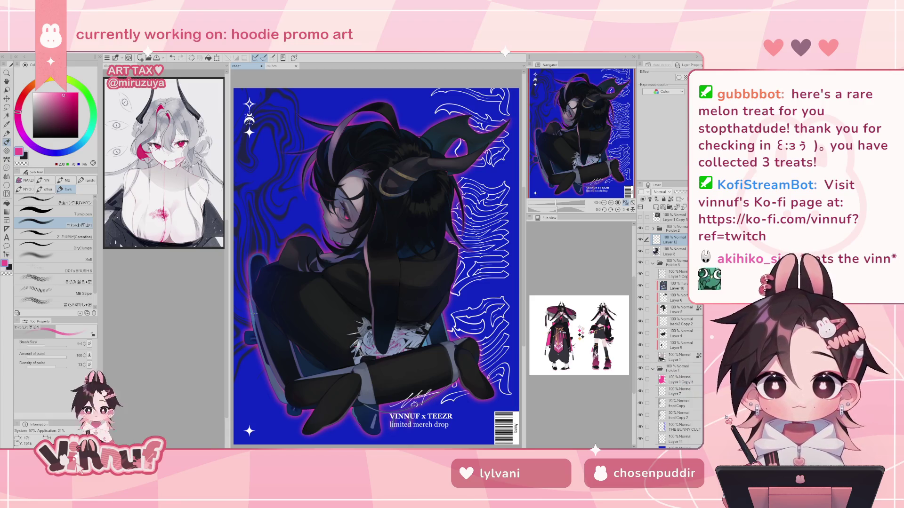
Add a faint stroke on the figure, then undo the last three strokes
left_click_drag(249, 292, 251, 299)
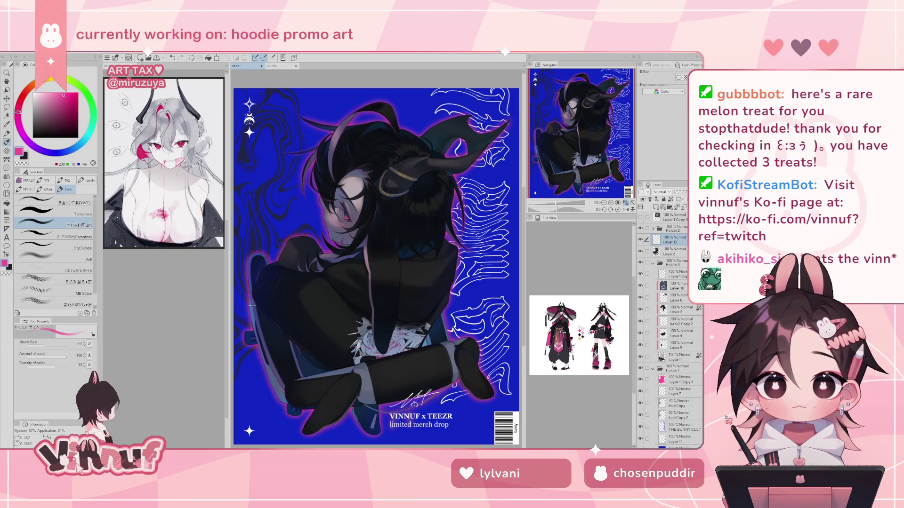
key("ctrl+z")
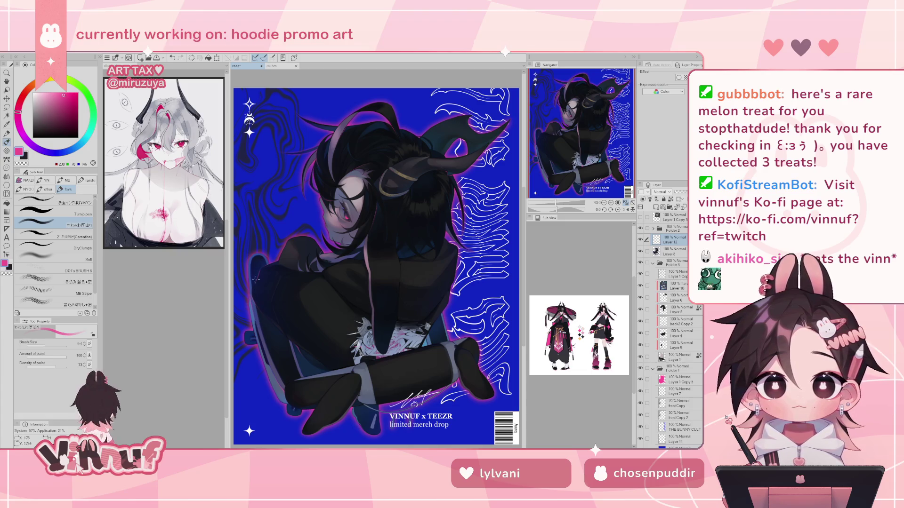
key("ctrl+z")
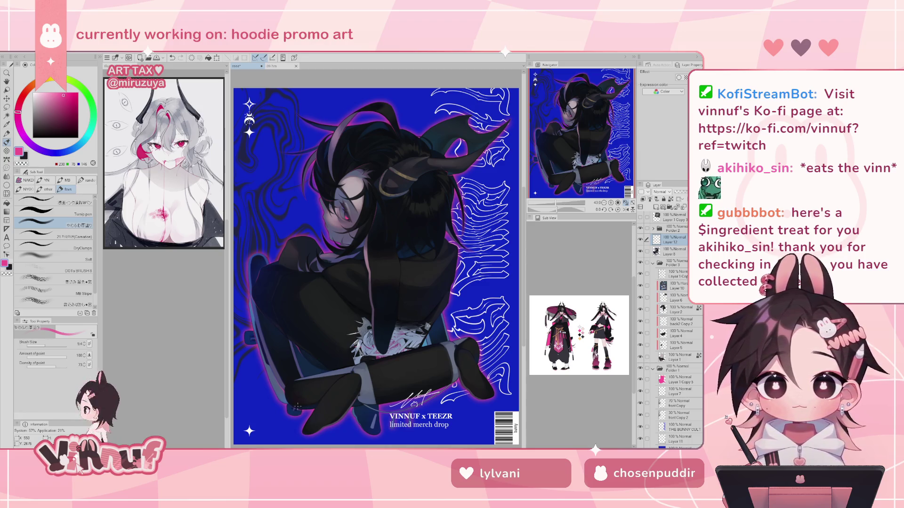
key("ctrl+z")
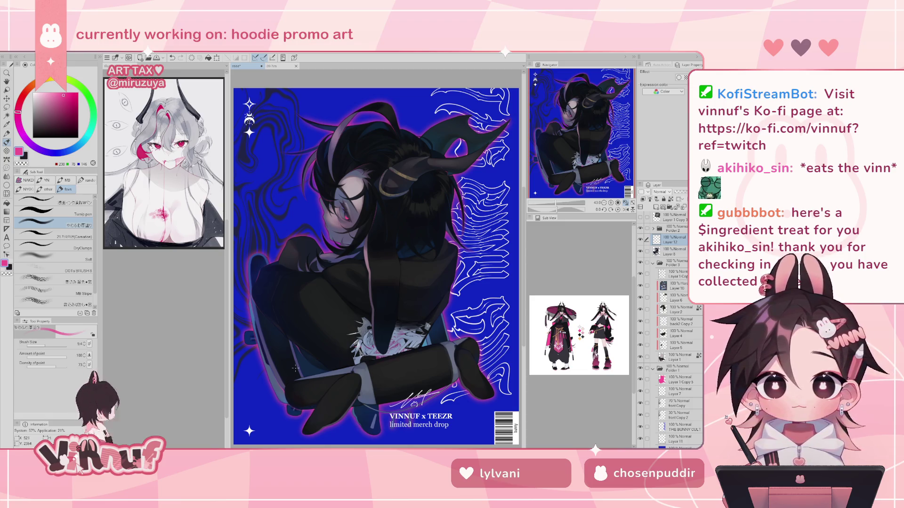
key("m")
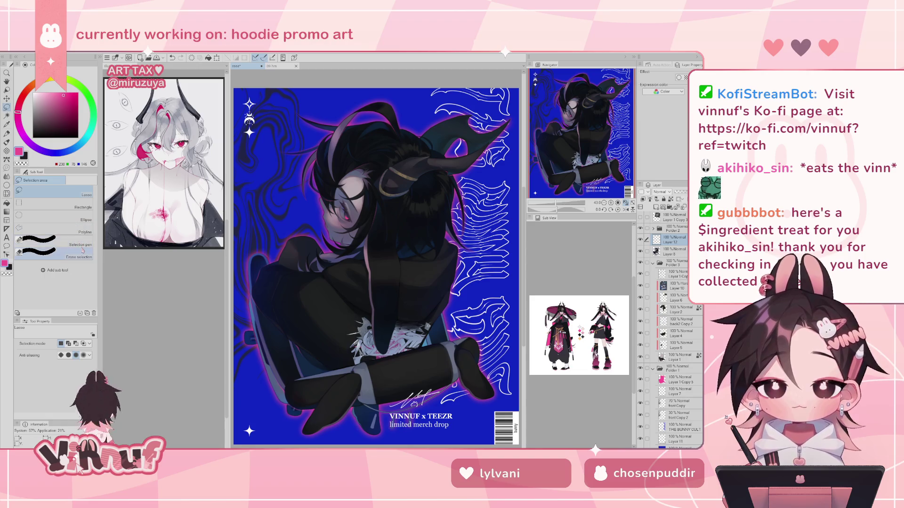
Lasso the dark rounded shape by the leg, airbrush inside it, and deselect
key("b")
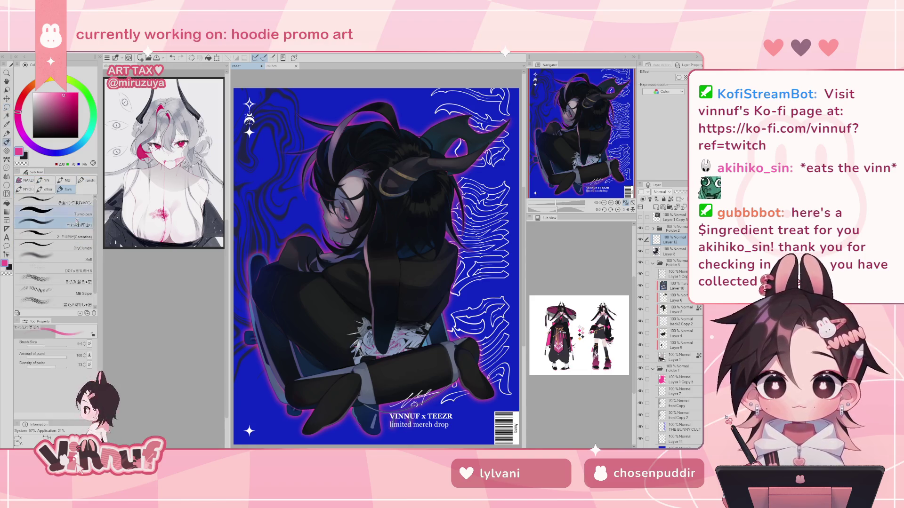
scroll(291, 264, "up", 5)
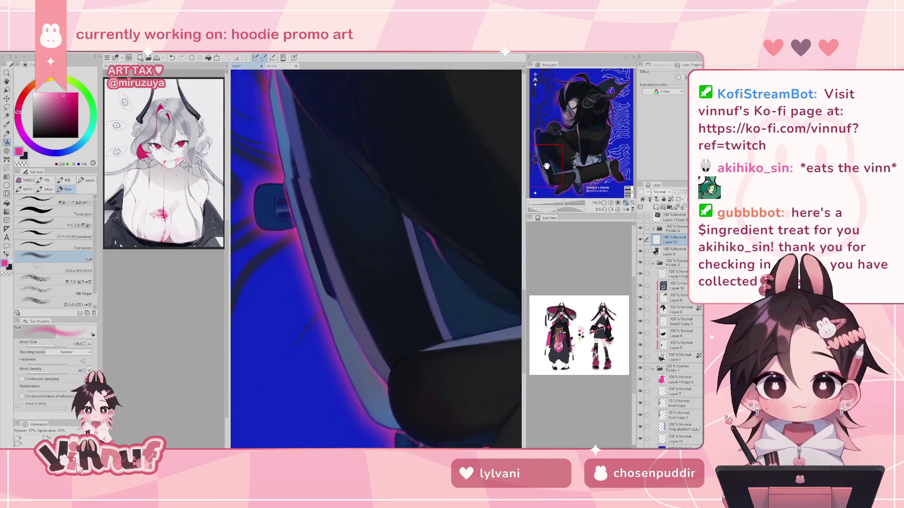
key("m")
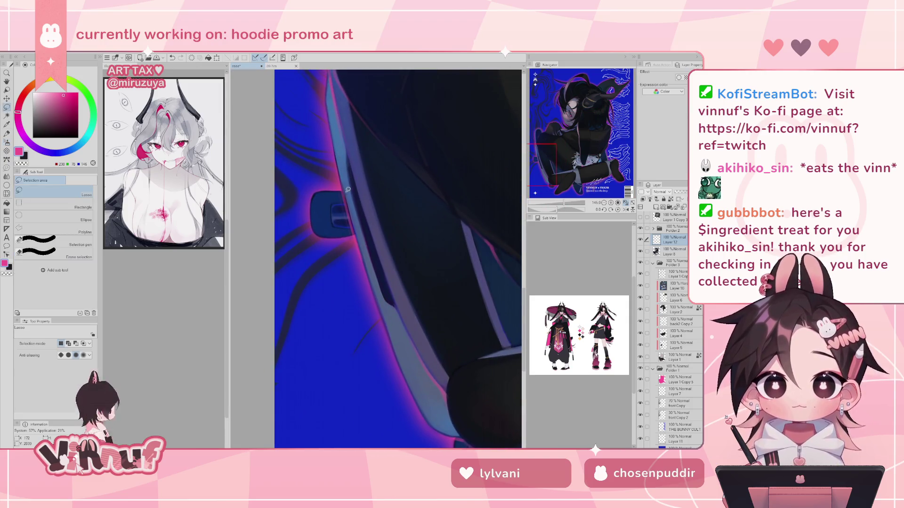
mouse_move(311, 208)
left_mouse_down()
mouse_move(325, 238)
mouse_move(352, 233)
left_mouse_up()
key("b")
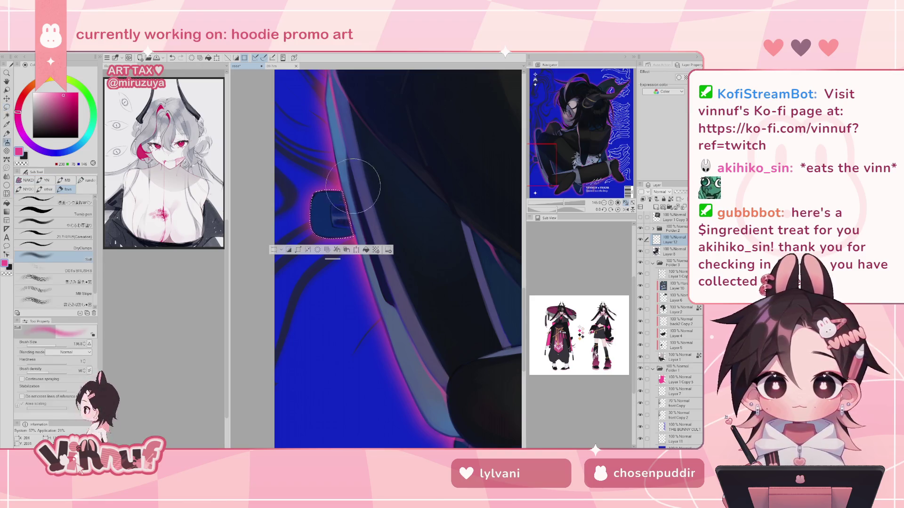
key("ctrl+d")
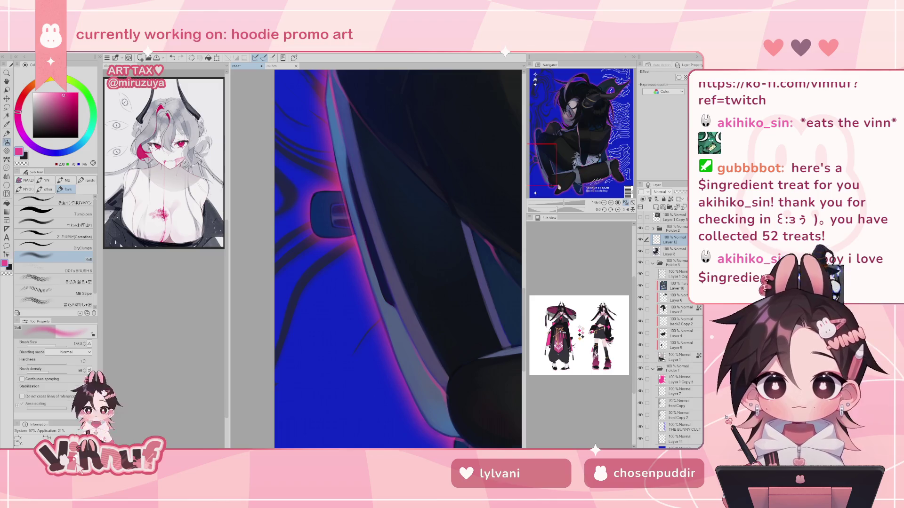
Lasso an area along the leg edge near the shoe, airbrush it, deselect, and zoom out
left_click_drag(583, 173, 561, 179)
key("m")
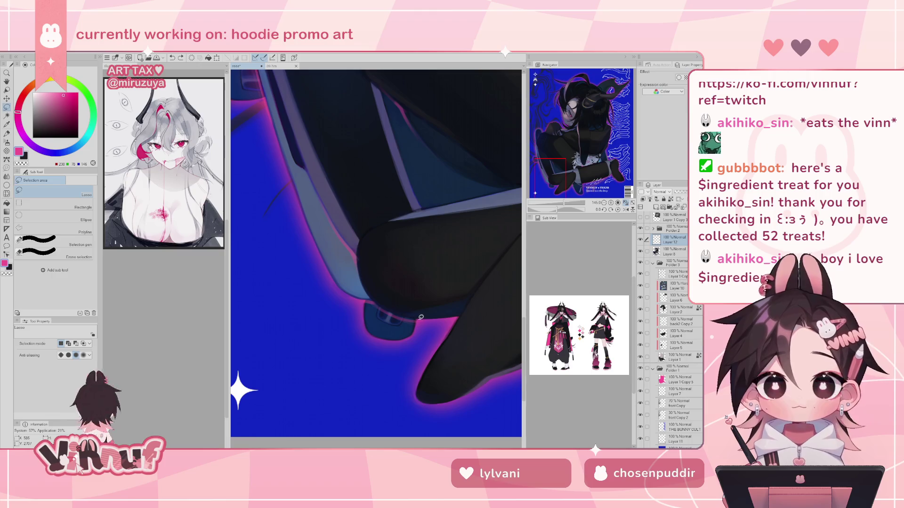
mouse_move(420, 319)
left_mouse_down()
mouse_move(375, 300)
mouse_move(366, 307)
mouse_move(385, 339)
mouse_move(418, 324)
mouse_move(407, 287)
left_mouse_up()
key("b")
key("ctrl+d")
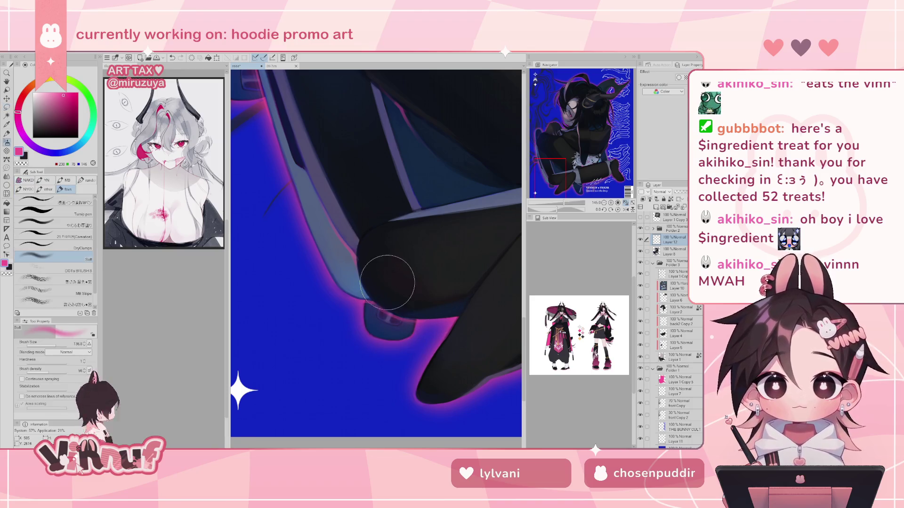
scroll(395, 278, "down", 5)
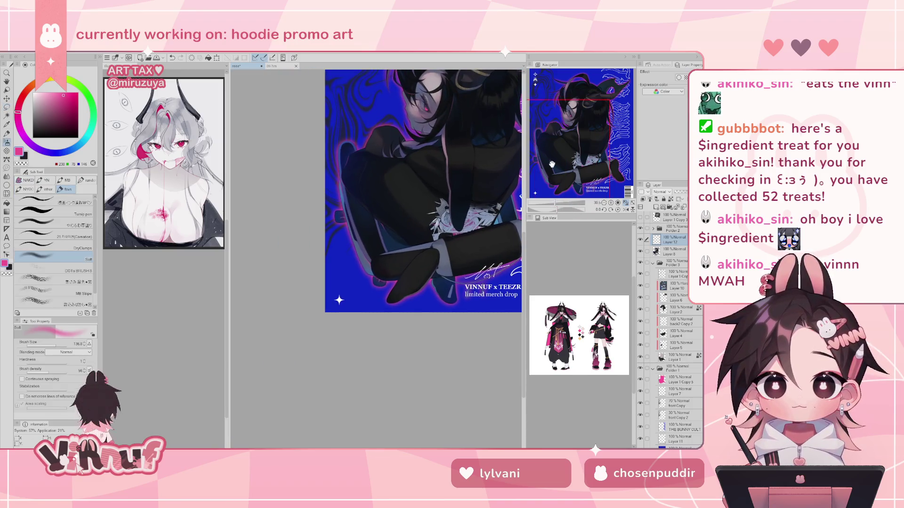
left_click_drag(447, 181, 394, 261)
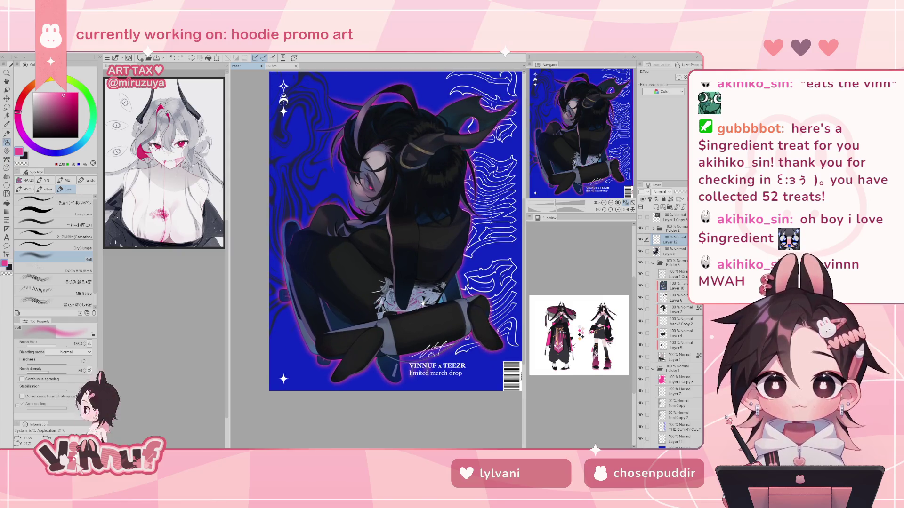
scroll(423, 304, "up", 3)
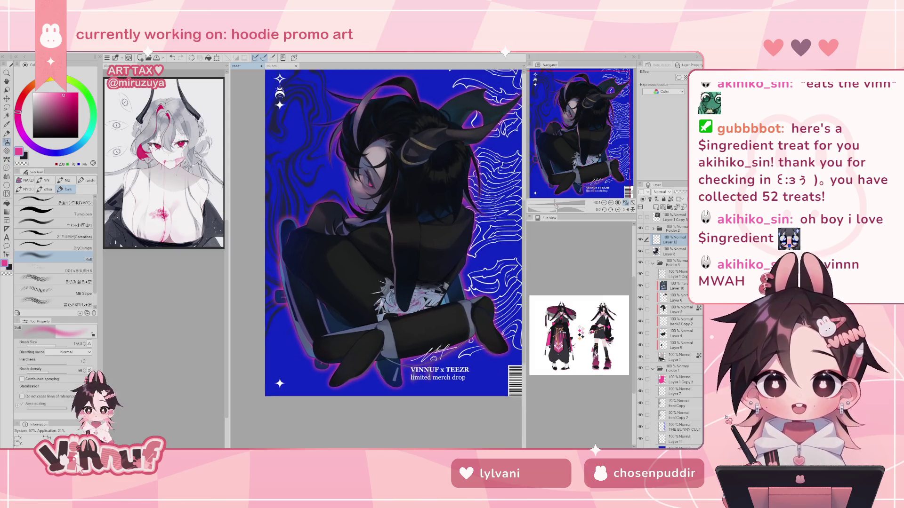
key("h")
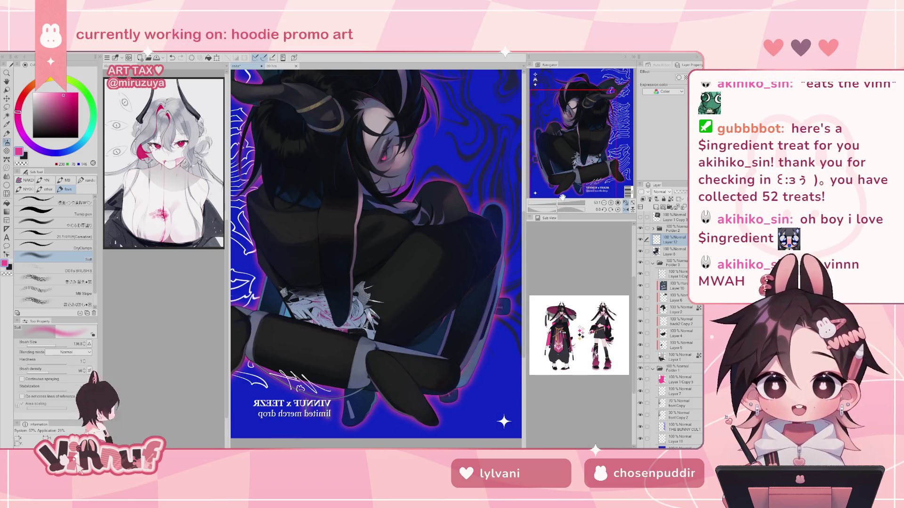
left_click_drag(562, 197, 556, 198)
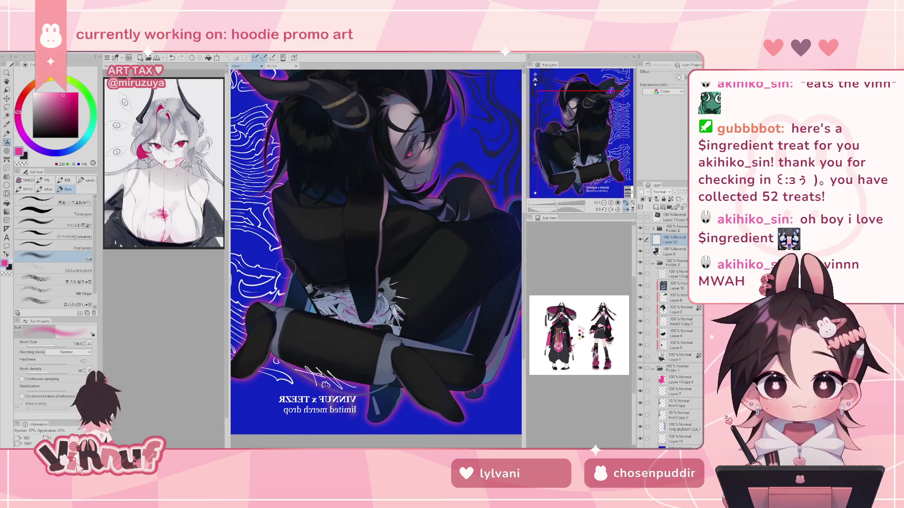
left_click(51, 225)
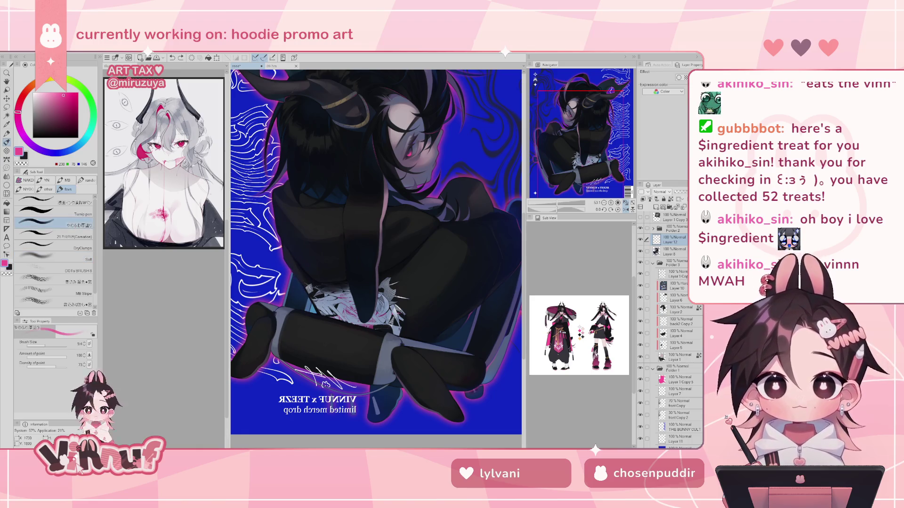
key("ctrl+z")
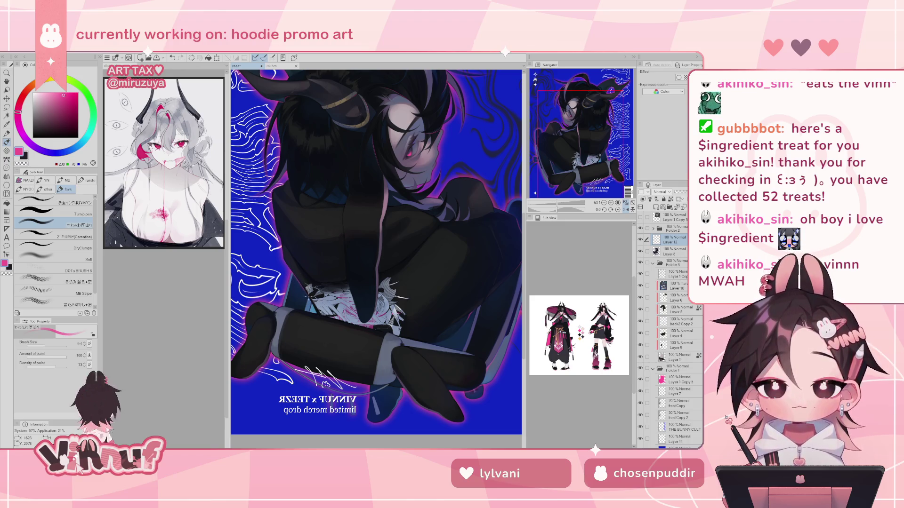
key("h")
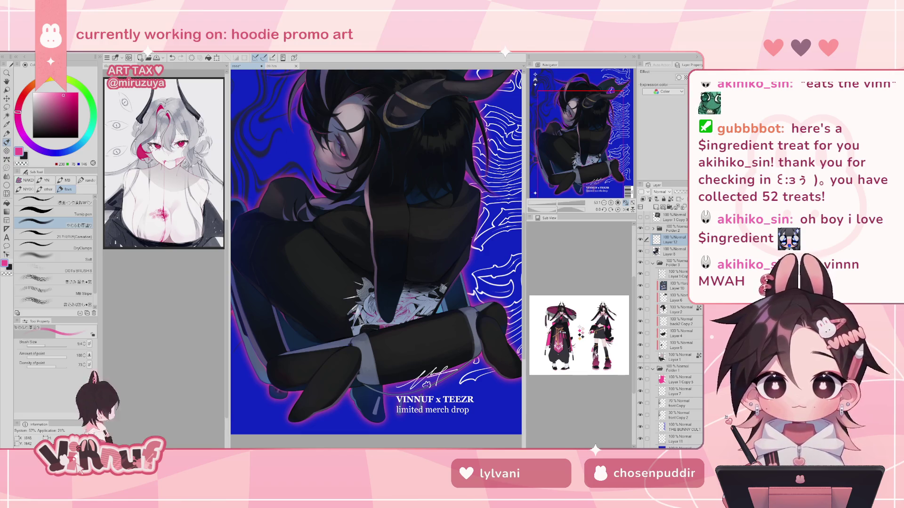
left_click_drag(556, 210, 548, 211)
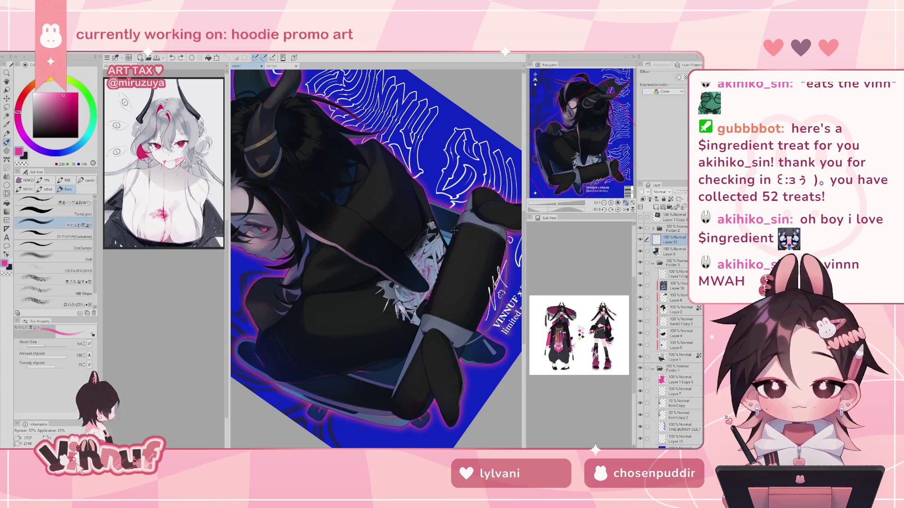
key("ctrl+z")
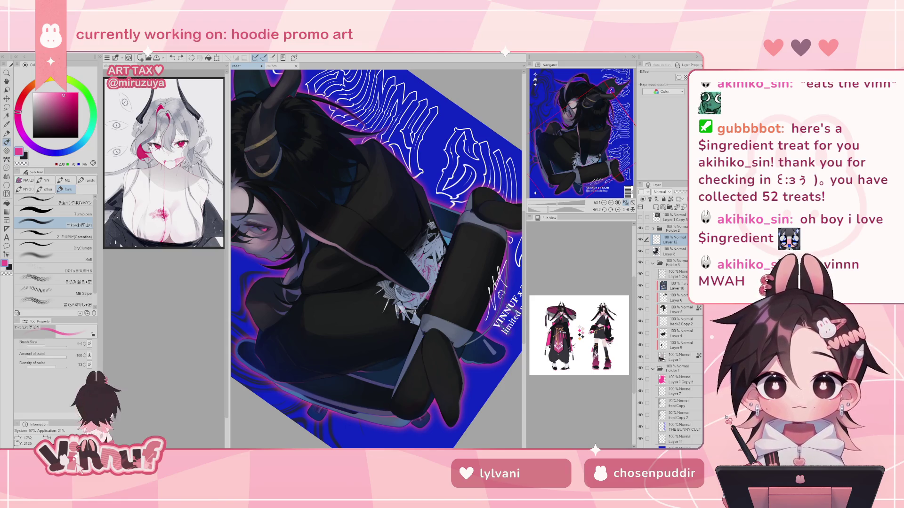
left_click(617, 210)
left_click(611, 210)
left_click(610, 210)
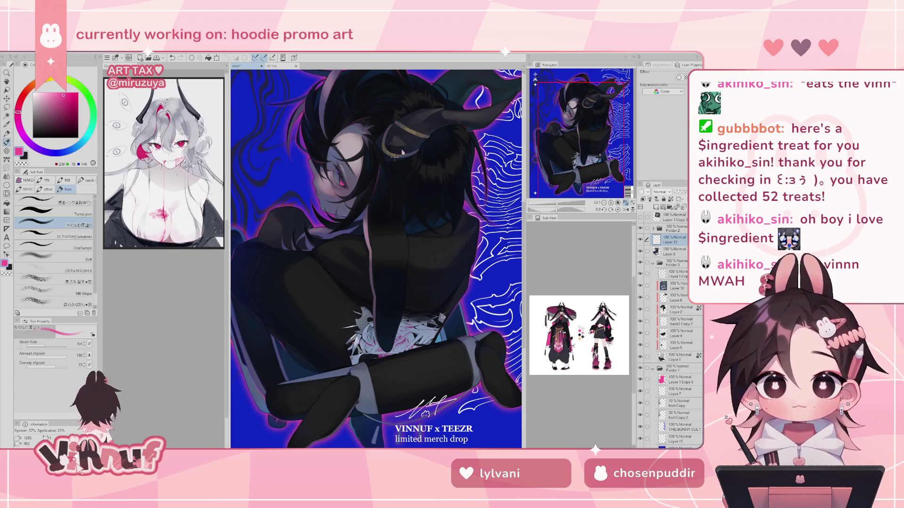
left_click_drag(444, 167, 406, 300)
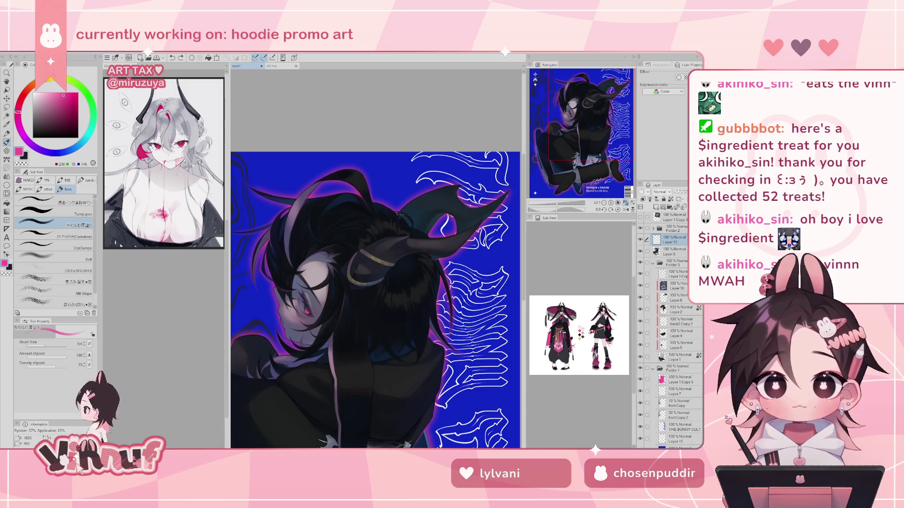
key("ctrl+z")
key("ctrl+y")
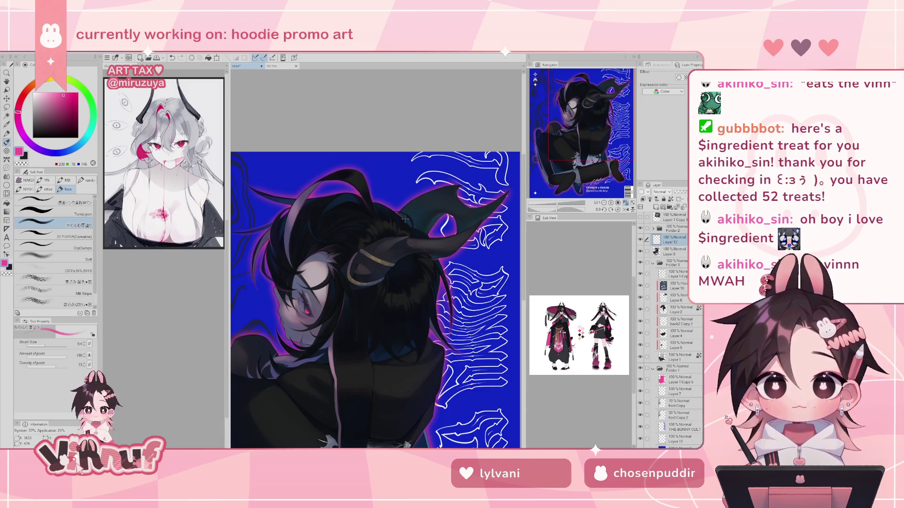
key("ctrl+z")
key("ctrl+y")
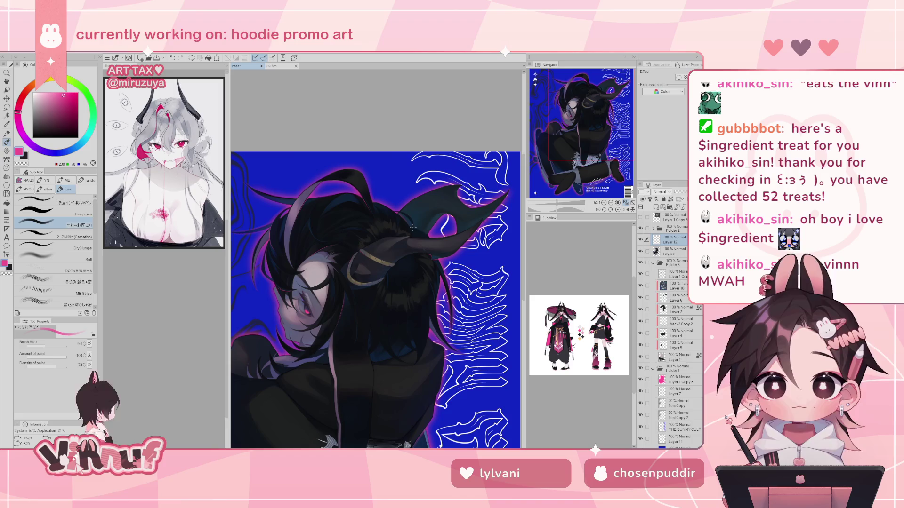
key("ctrl+z")
key("ctrl+y")
key("ctrl+z")
key("ctrl+y")
key("ctrl+z")
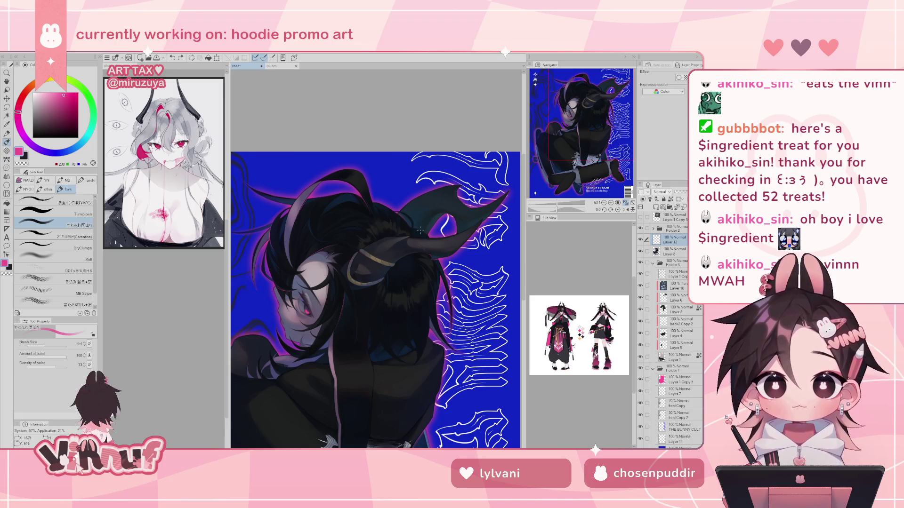
key("ctrl+y")
key("ctrl+z")
key("ctrl+y")
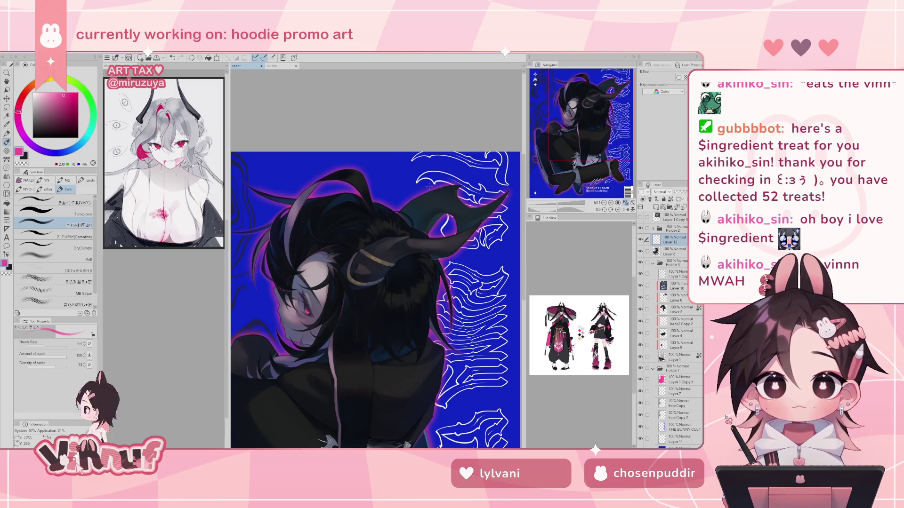
left_click_drag(558, 202, 555, 203)
key("h")
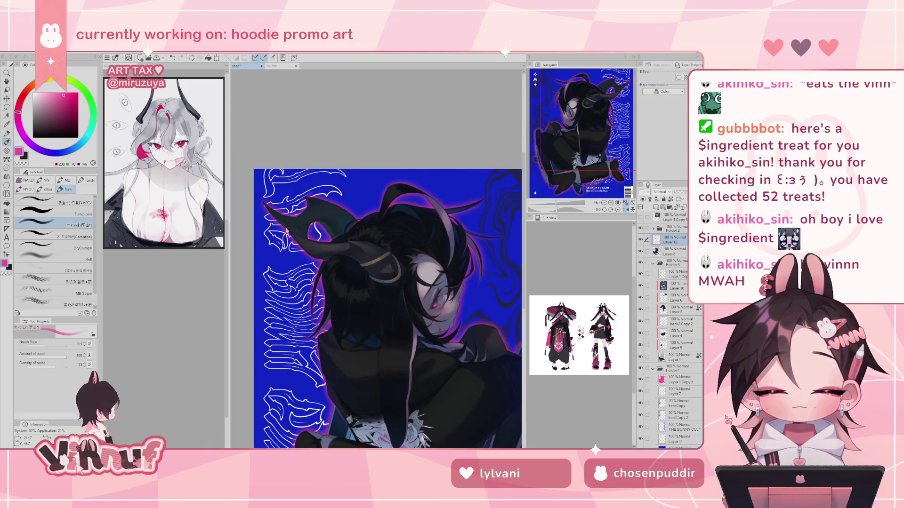
key("ctrl+z")
key("ctrl+z")
key("ctrl+z")
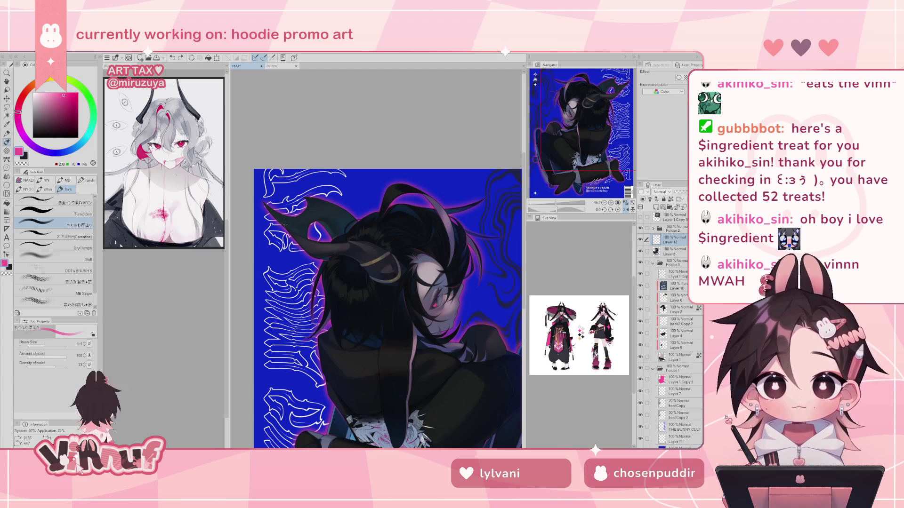
key("ctrl+z")
key("ctrl+z")
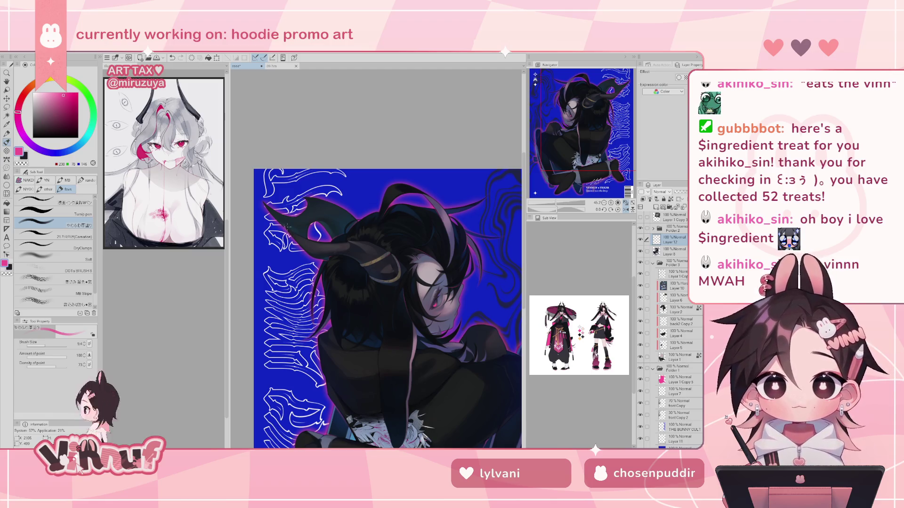
key("ctrl+z")
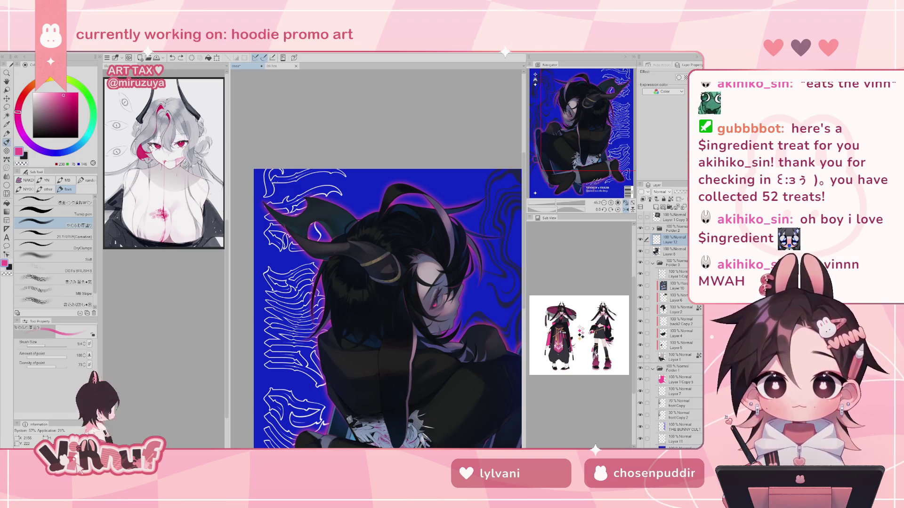
left_click(61, 232)
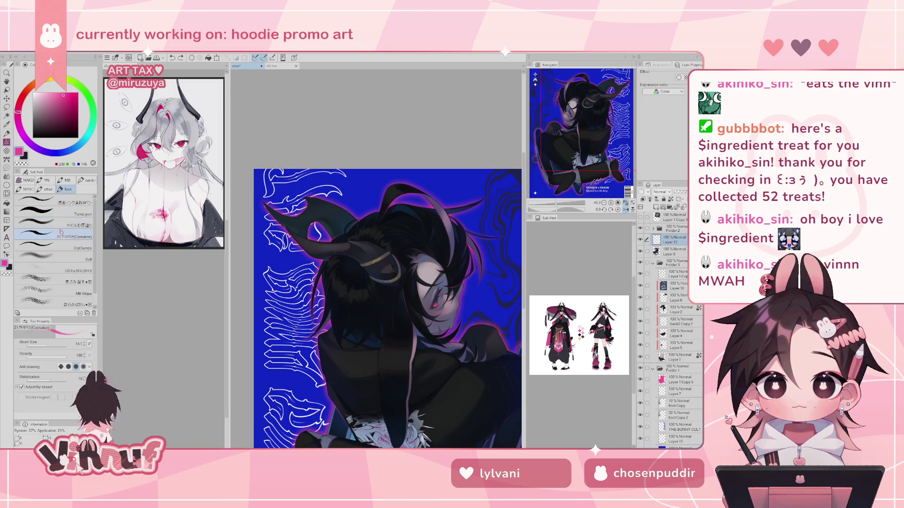
scroll(305, 255, "up", 5)
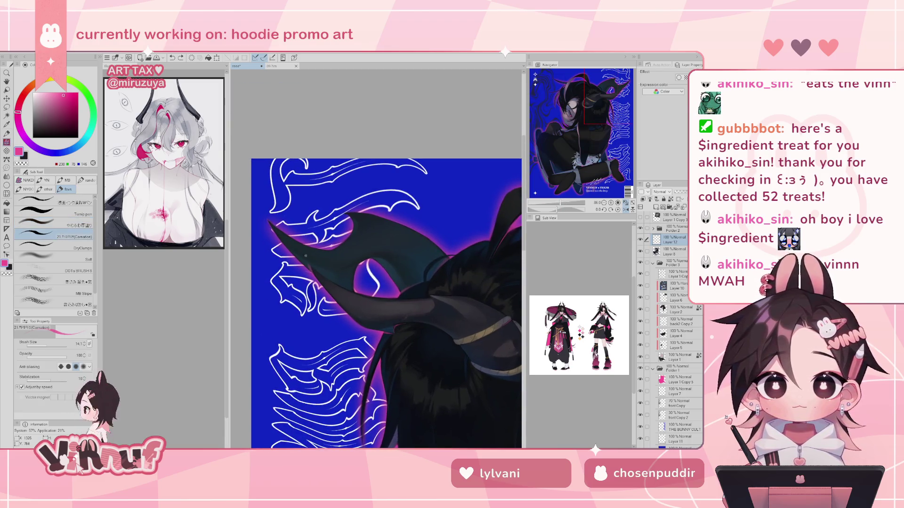
left_click_drag(309, 265, 315, 277)
key("ctrl+z")
key("ctrl+z")
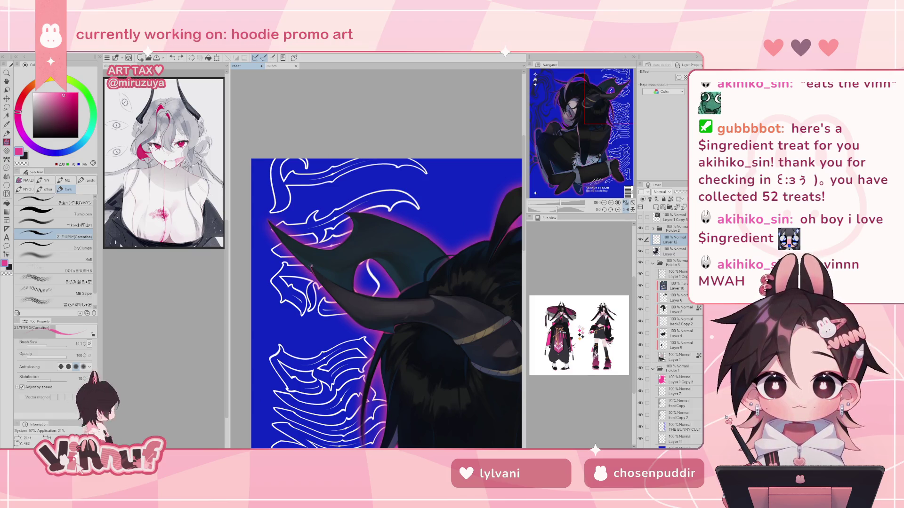
key("ctrl+z")
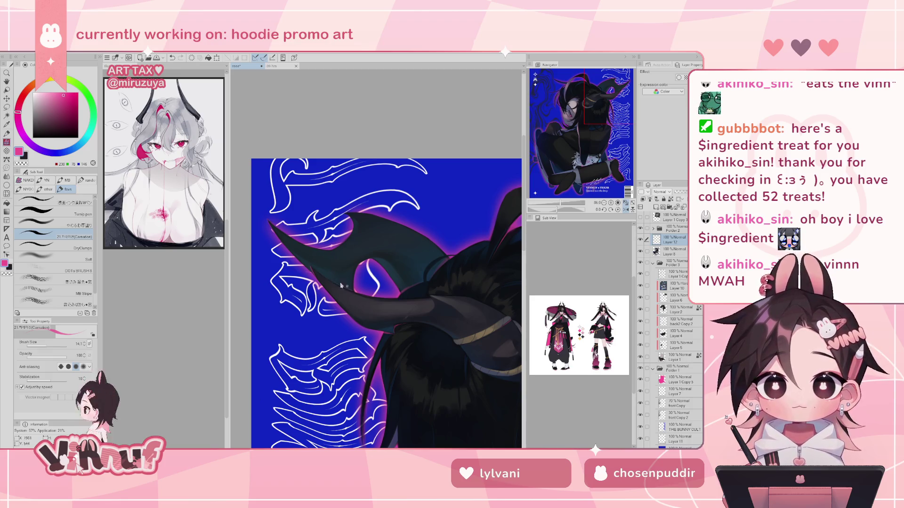
left_click(73, 224)
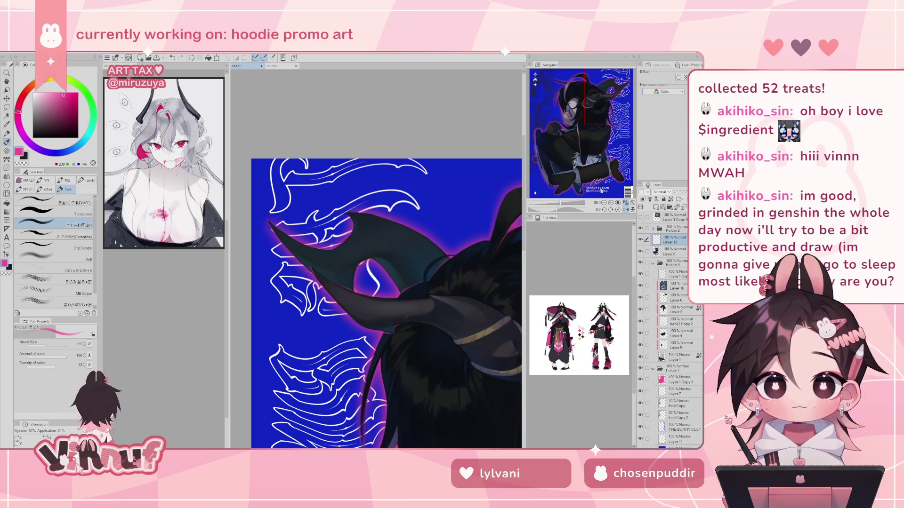
left_click(618, 202)
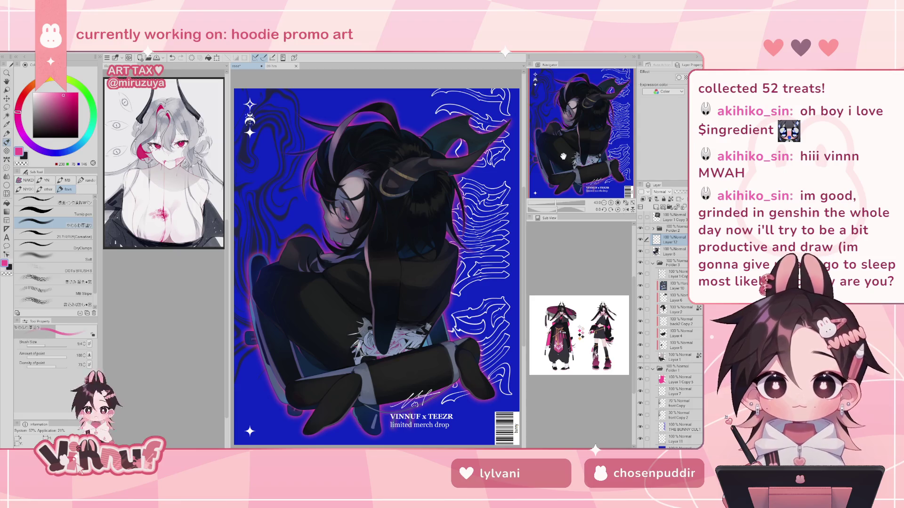
left_click_drag(563, 156, 319, 210)
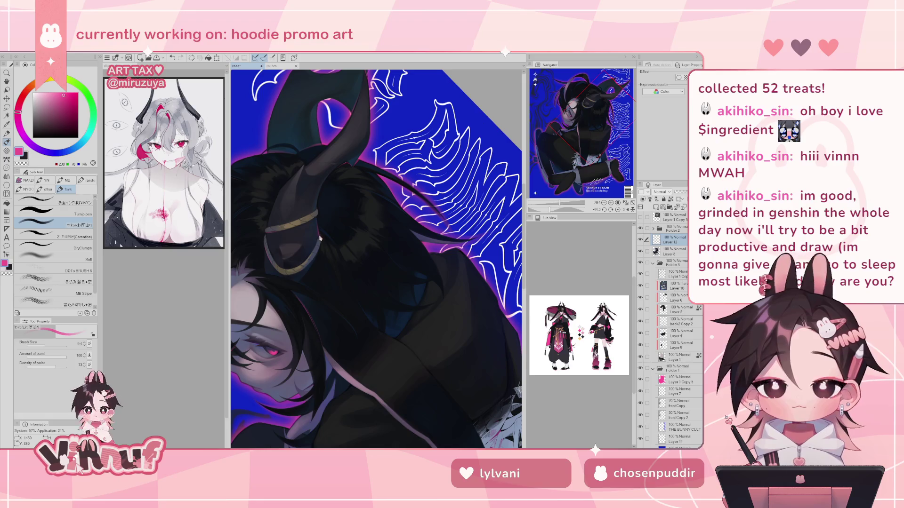
key("ctrl+z")
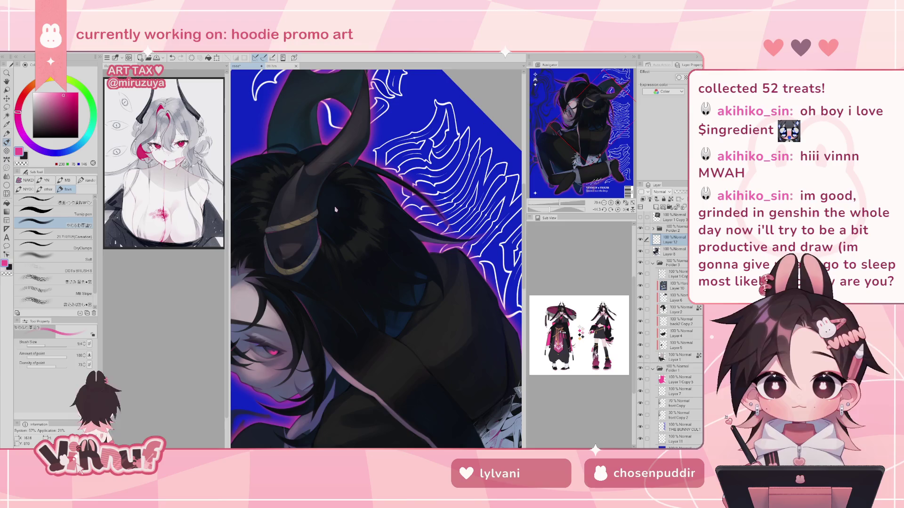
left_click(618, 210)
left_click(625, 202)
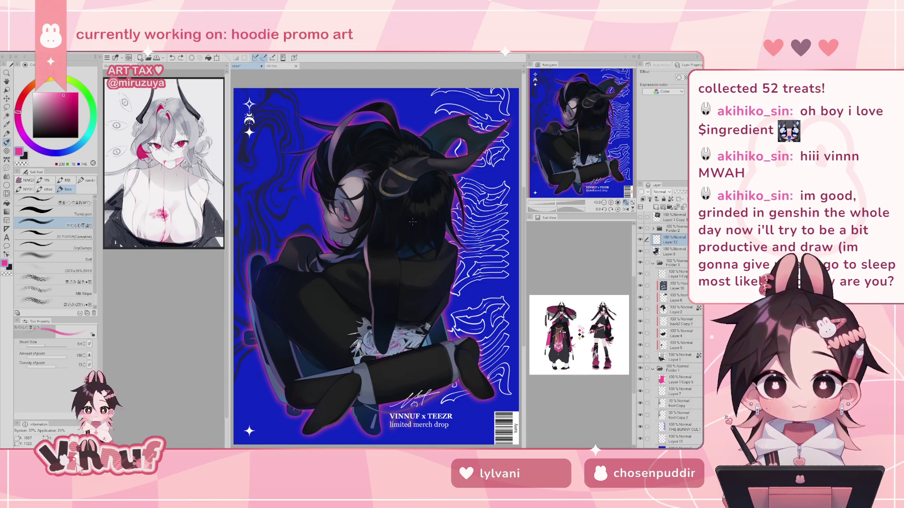
Dab and undo small test marks on the hoodie, then zoom back in toward the character
scroll(412, 221, "up", 2)
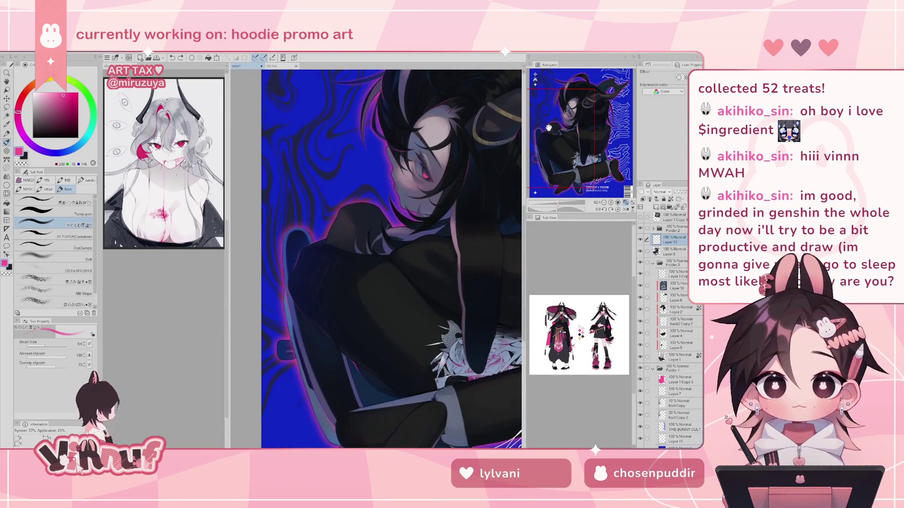
key("e")
key("b")
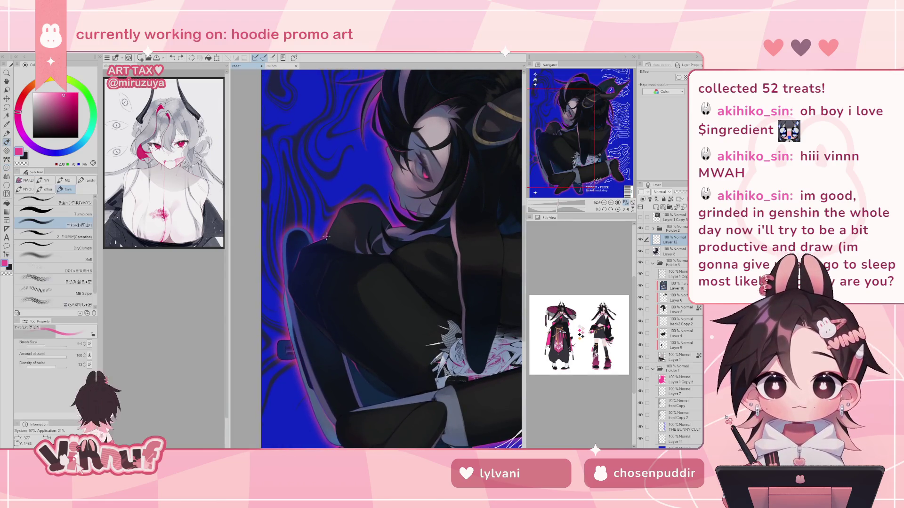
left_click_drag(327, 237, 326, 241)
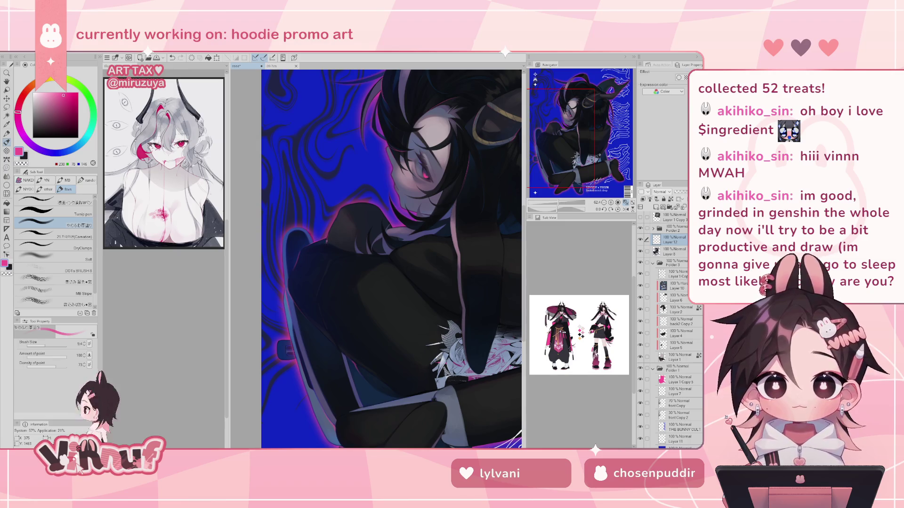
key("ctrl+z")
left_click_drag(326, 238, 328, 240)
key("ctrl+z")
key("ctrl+z")
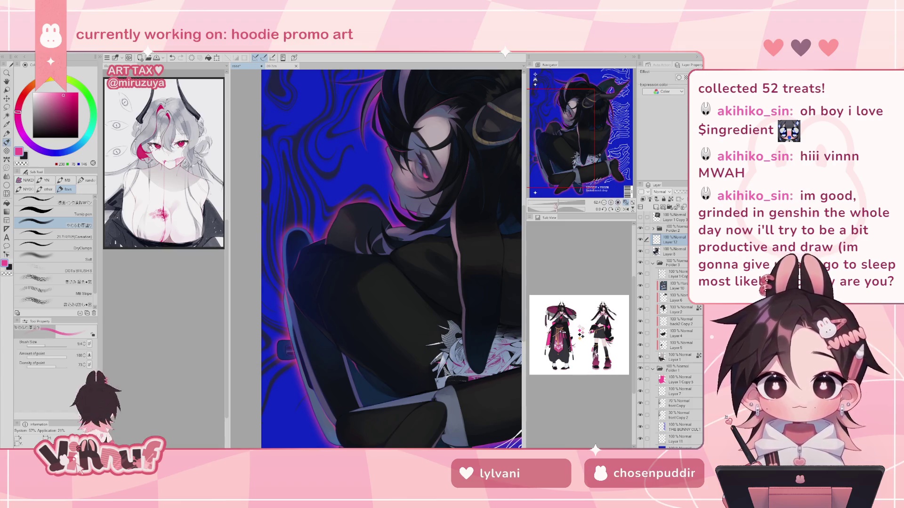
left_click(556, 205)
left_click_drag(554, 206, 561, 207)
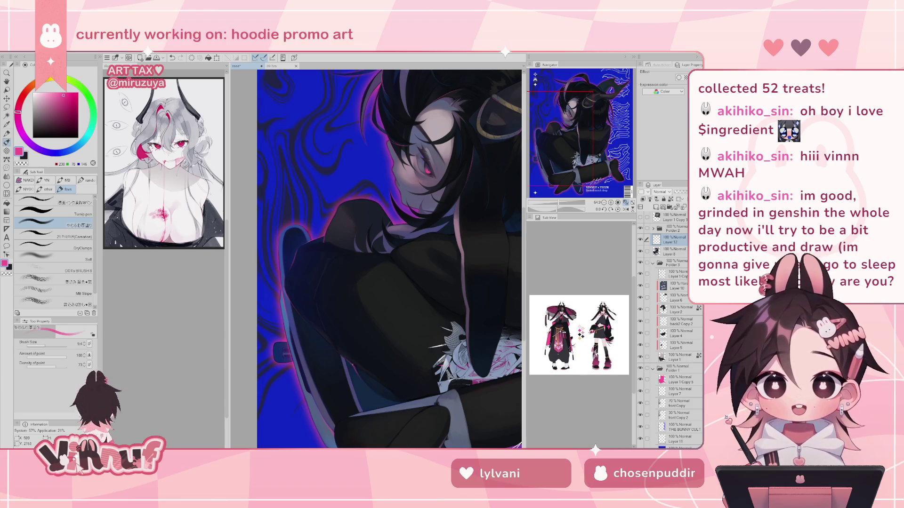
left_click_drag(346, 360, 355, 368)
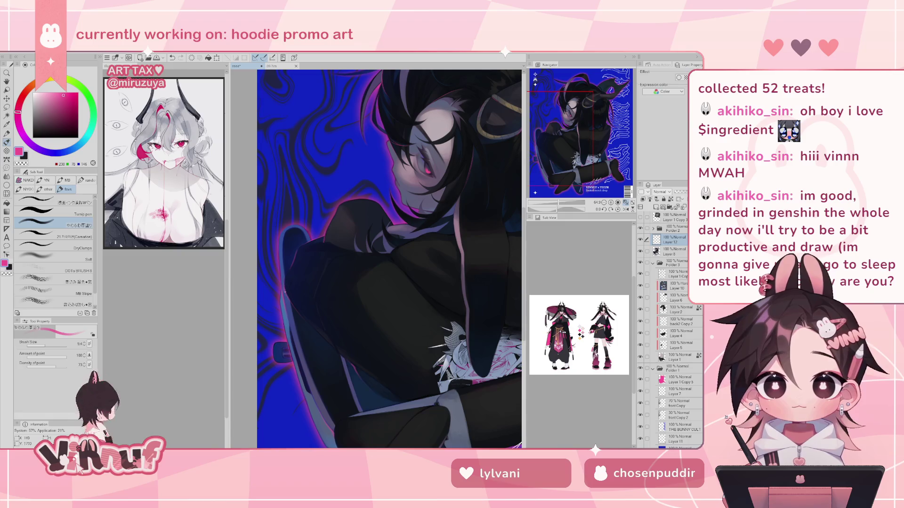
Sample the background blue, eye pink, dark navy and hoodie grey from the artwork
left_click(284, 283, "alt")
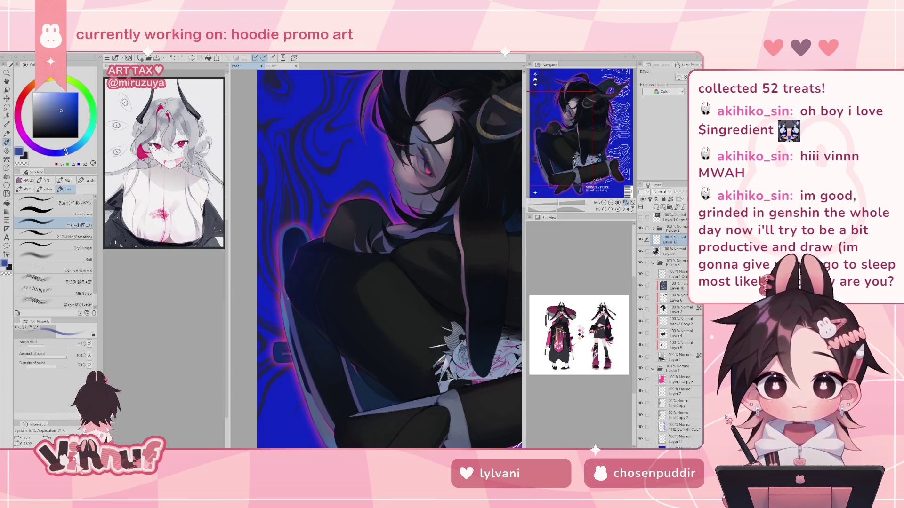
left_click(283, 278, "alt")
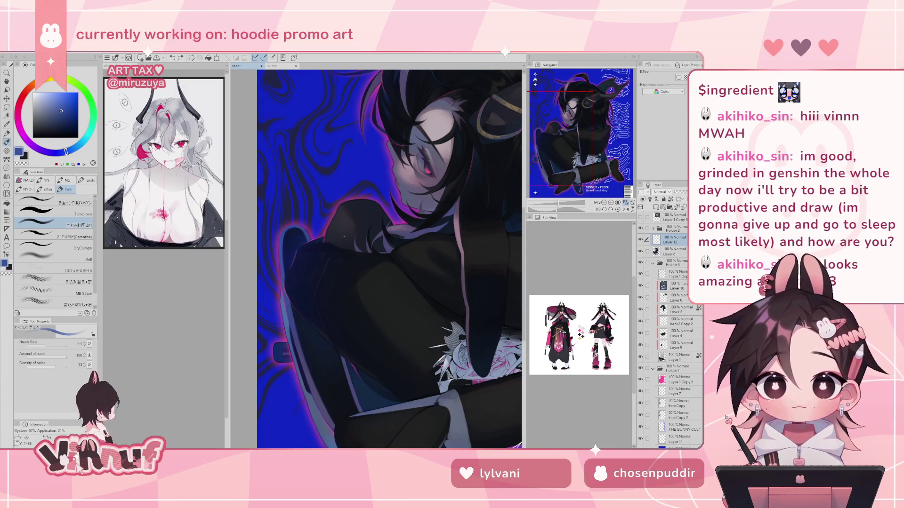
left_click(429, 171, "alt")
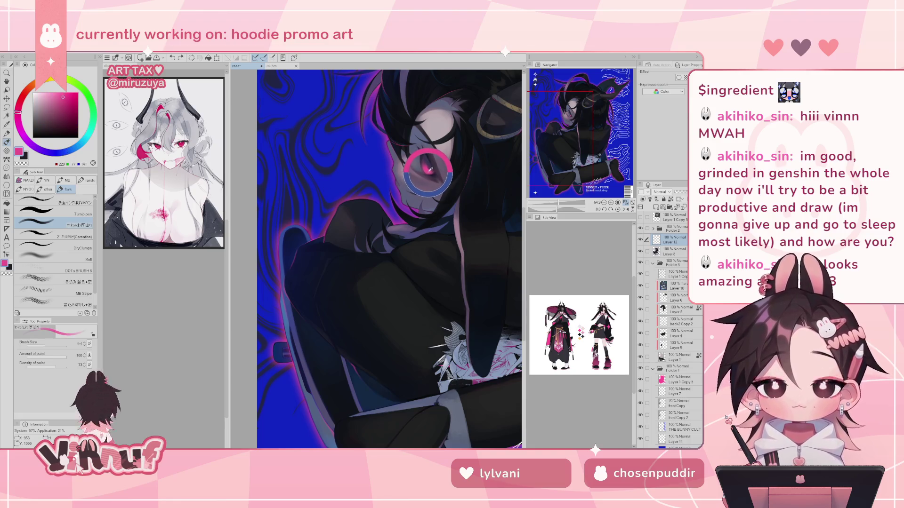
left_click_drag(429, 171, 427, 169)
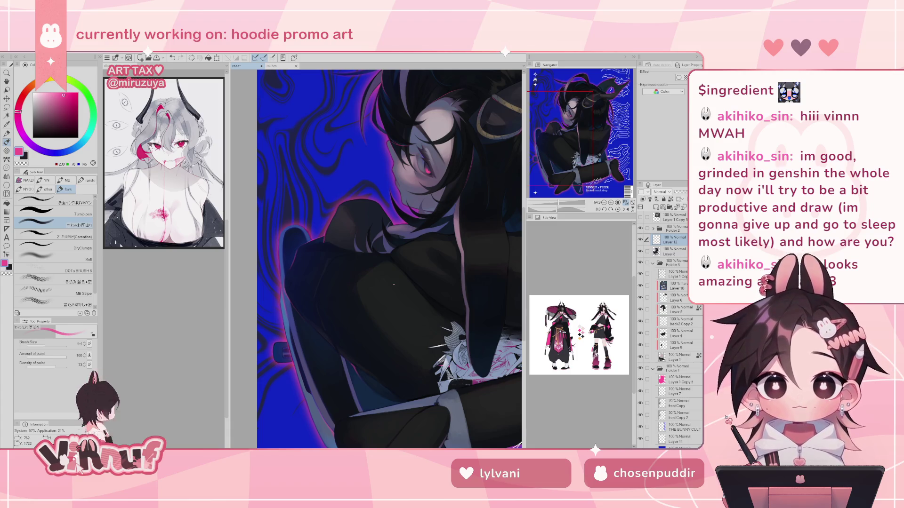
left_click(288, 303)
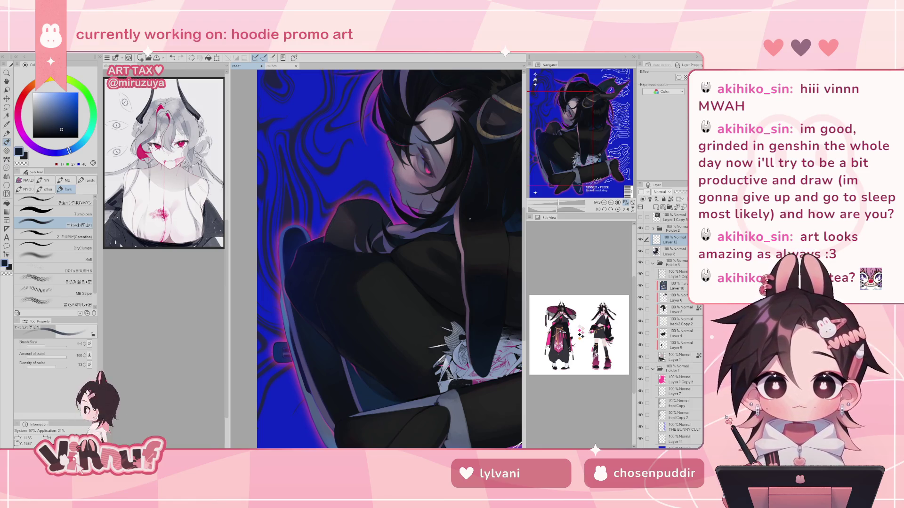
left_click(331, 268, "alt")
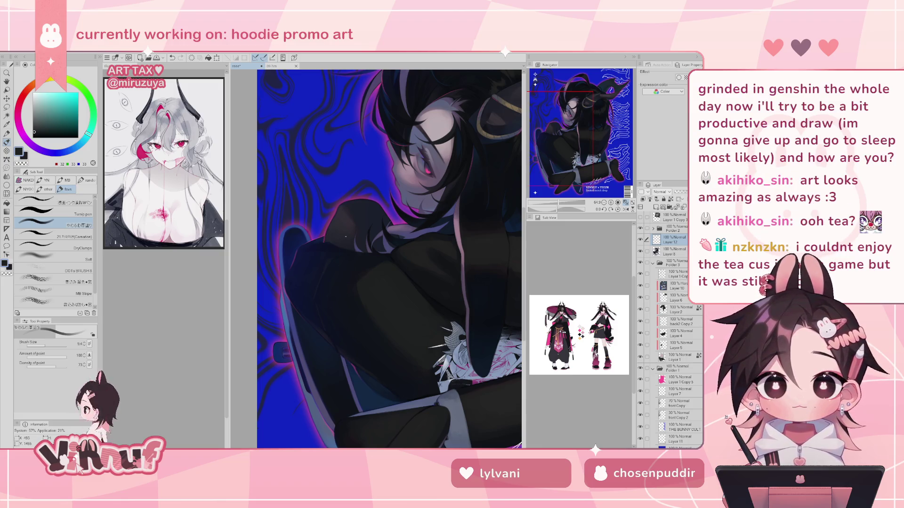
mouse_move(578, 148)
left_mouse_down()
mouse_move(592, 129)
mouse_move(586, 135)
mouse_move(589, 117)
left_mouse_up()
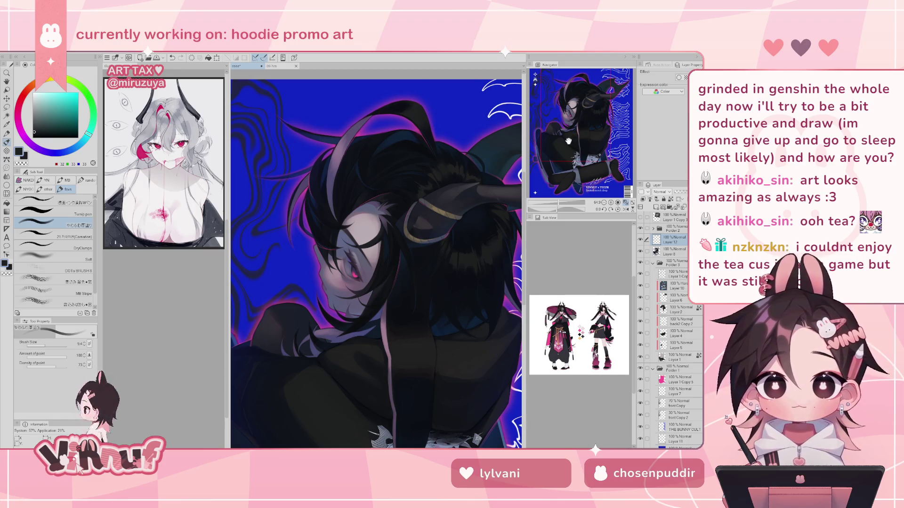
mouse_move(571, 138)
left_mouse_down()
mouse_move(568, 147)
mouse_move(570, 121)
left_mouse_up()
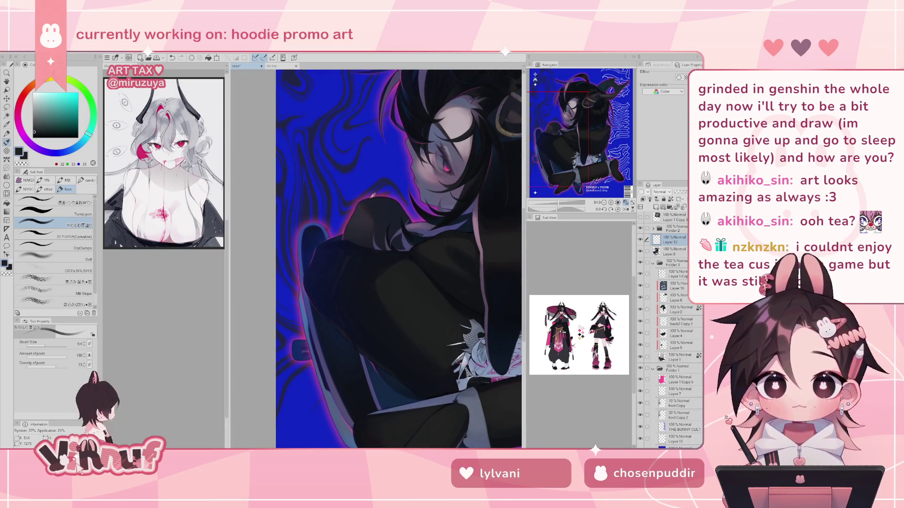
Pick a dark purple from the artwork and shrink the brush to about 74
left_click(365, 214, "alt")
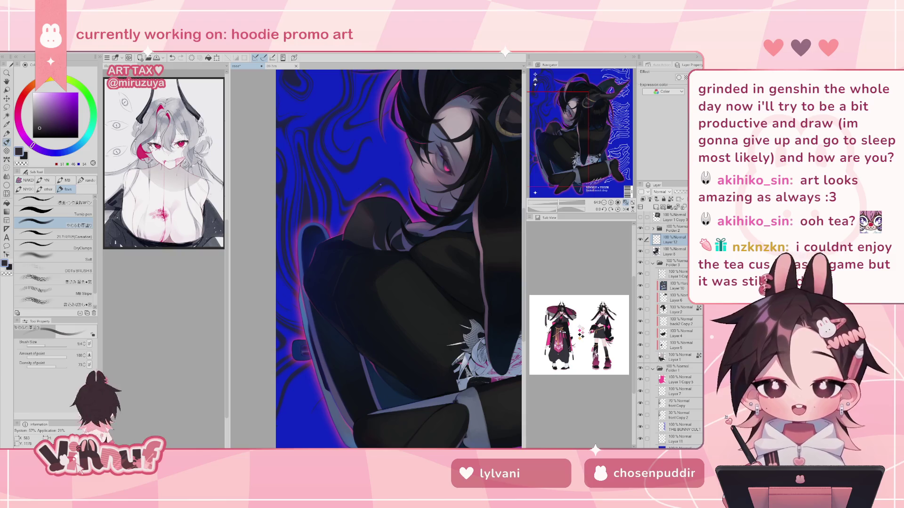
left_click_drag(377, 267, 375, 265)
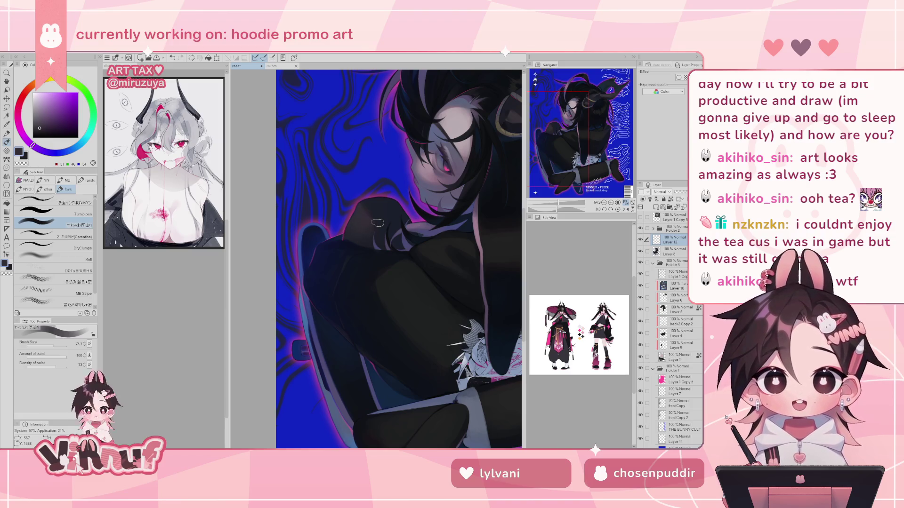
key("ctrl+0")
left_click_drag(556, 203, 558, 201)
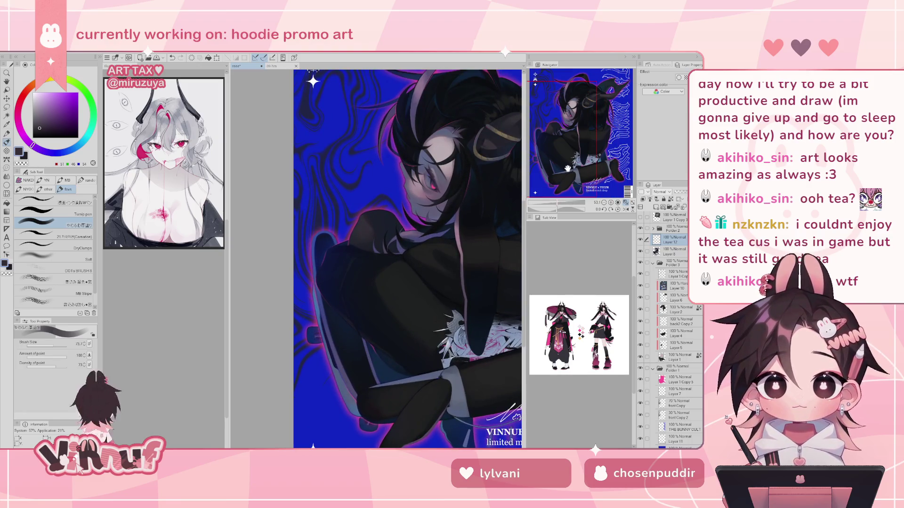
Sample dark navy and teal, shrink the brush to about 9, and paint a thin sleeve stroke
scroll(400, 282, "up", 3)
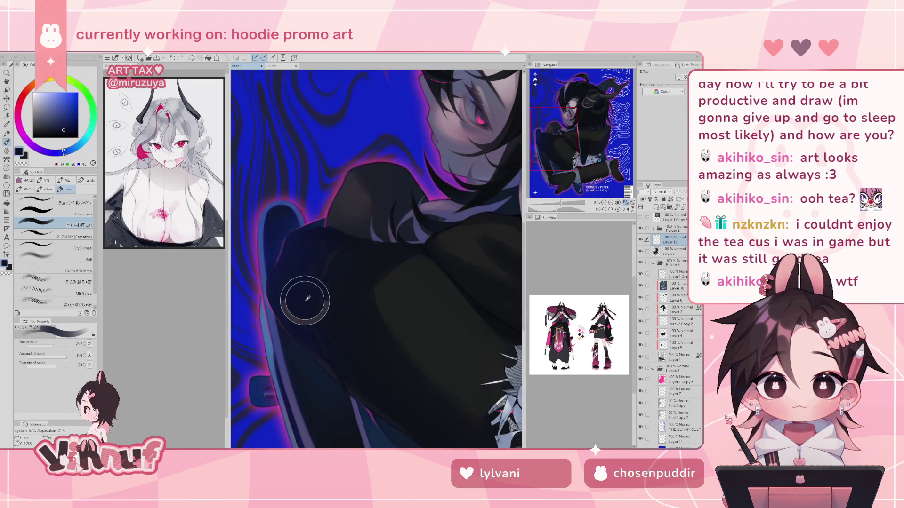
left_click(313, 324, "alt")
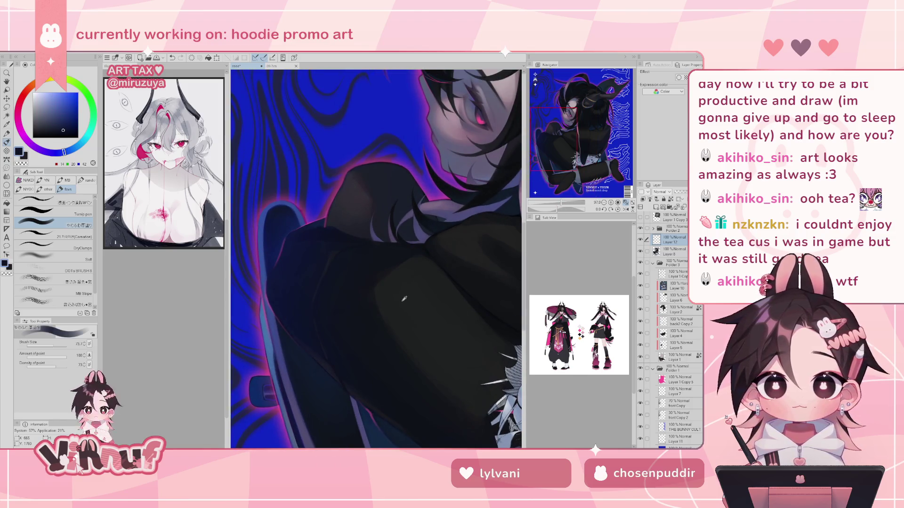
left_click_drag(56, 344, 38, 344)
left_click(313, 302, "alt")
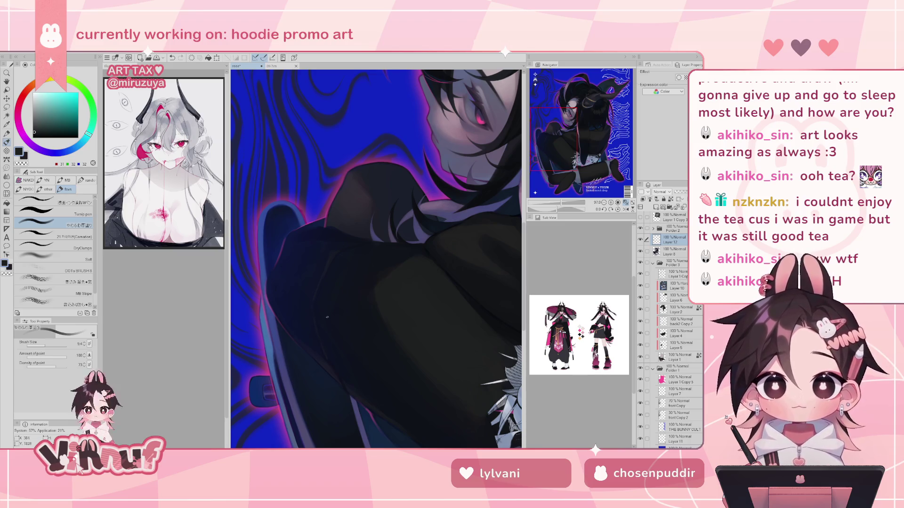
left_click_drag(305, 286, 319, 321)
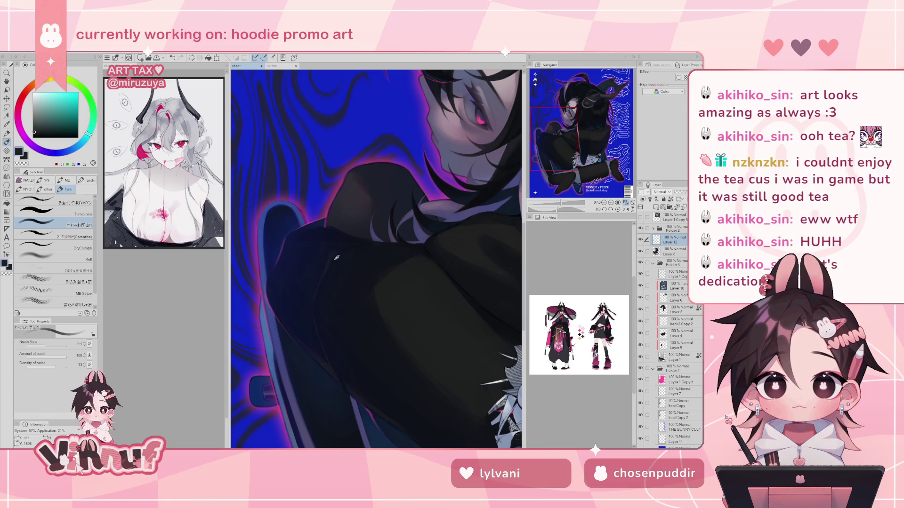
left_click(330, 261, "alt")
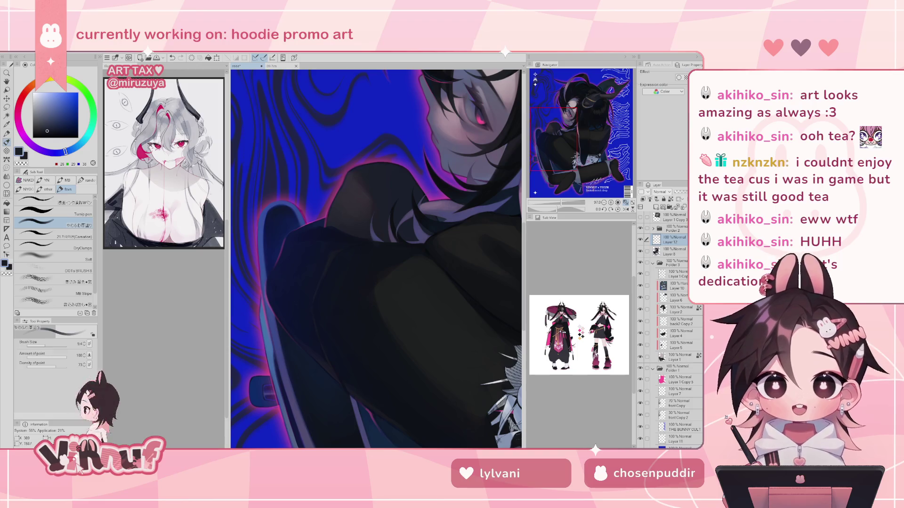
left_click(329, 249, "alt")
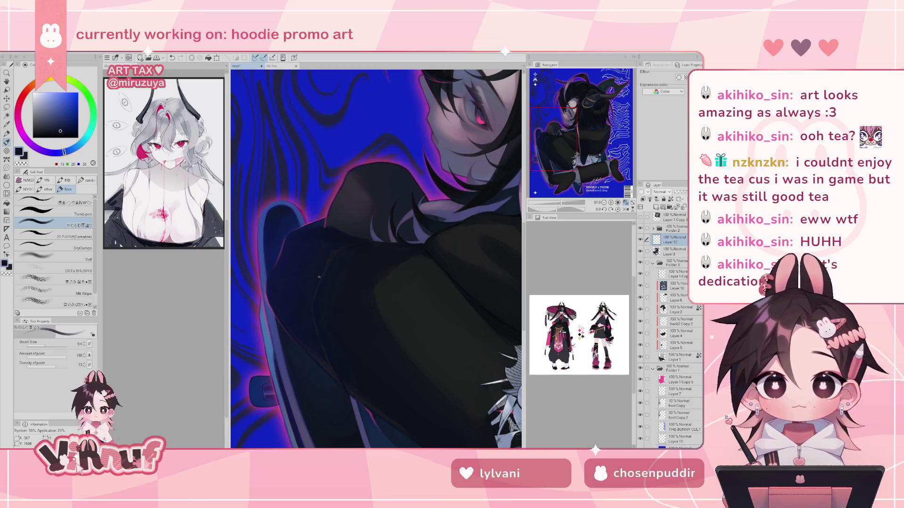
key("ctrl+z")
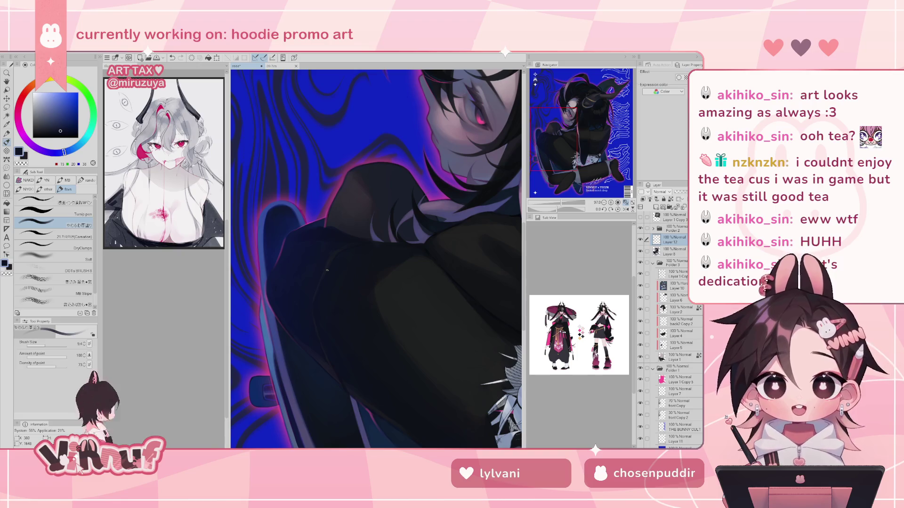
Sample the purple rim glow and paint a short stroke along the hoodie edge
key("h")
left_click(426, 253, "alt")
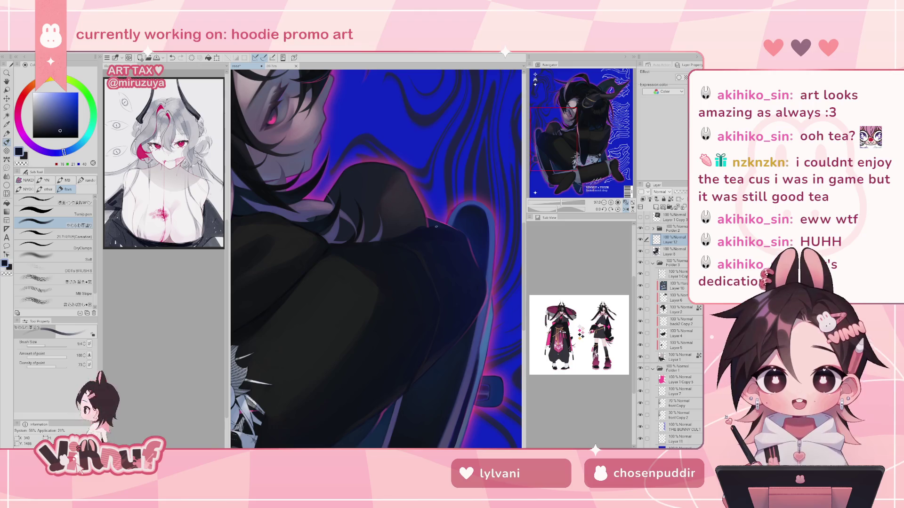
key("h")
left_click(281, 252, "alt")
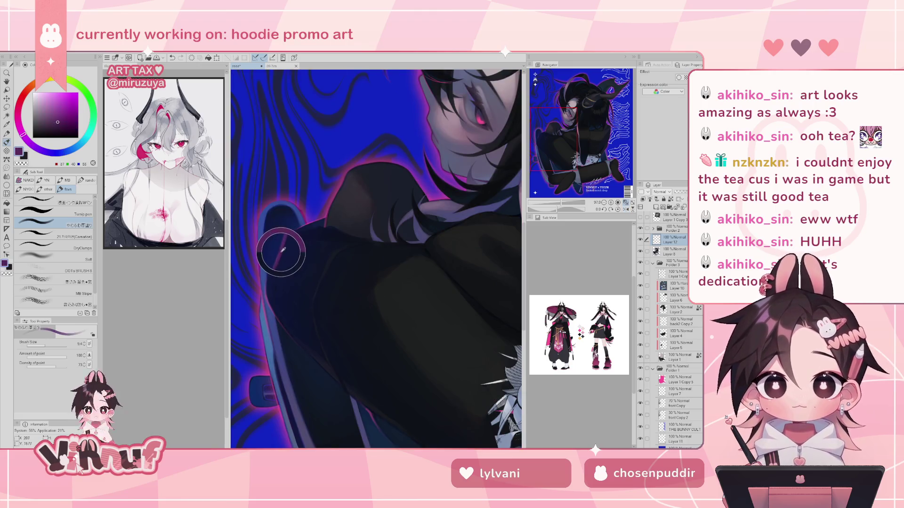
left_click_drag(284, 239, 288, 239)
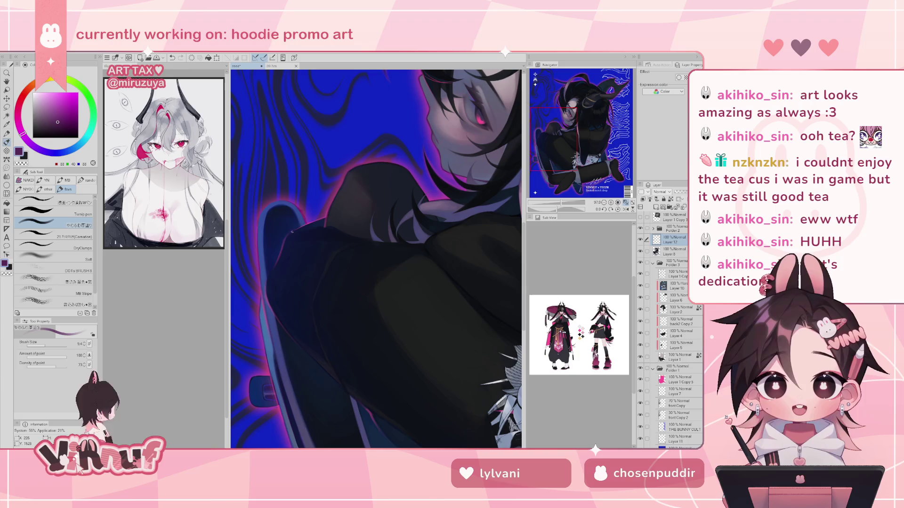
left_click(289, 243, "alt")
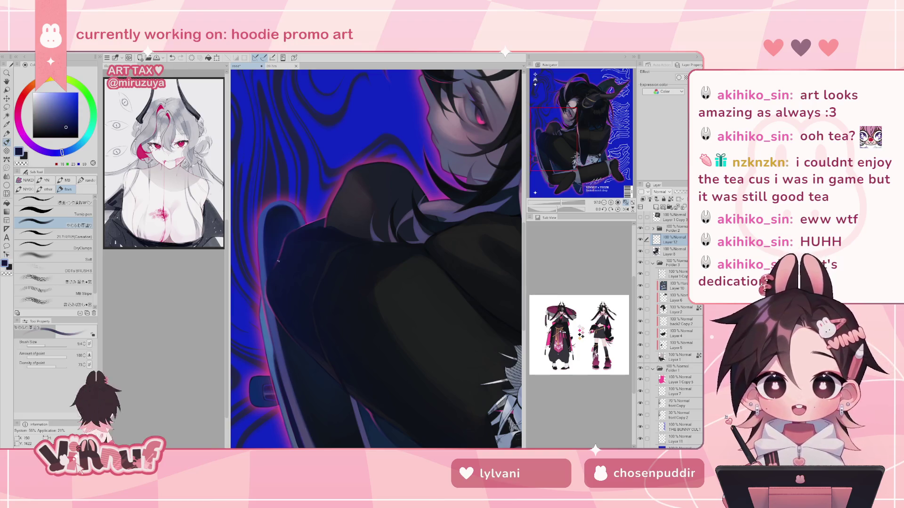
key("ctrl+z")
left_click(281, 255, "alt")
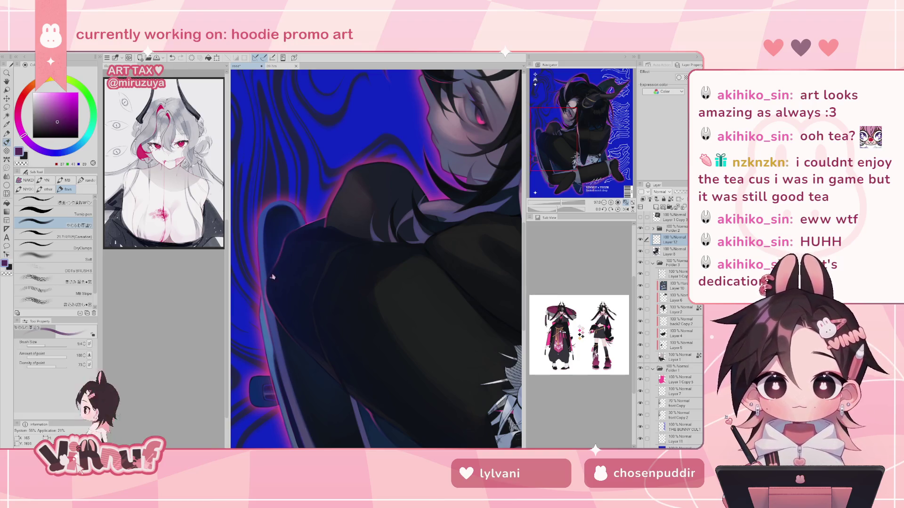
left_click(277, 270, "alt")
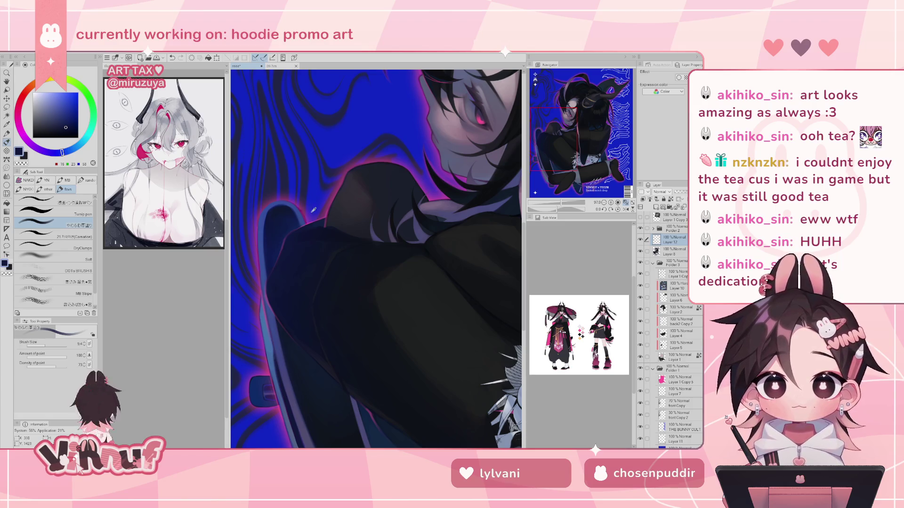
Sample the eye's pink, undo two strokes, then pick dark blue from the hoodie shadow
left_click(481, 116, "alt")
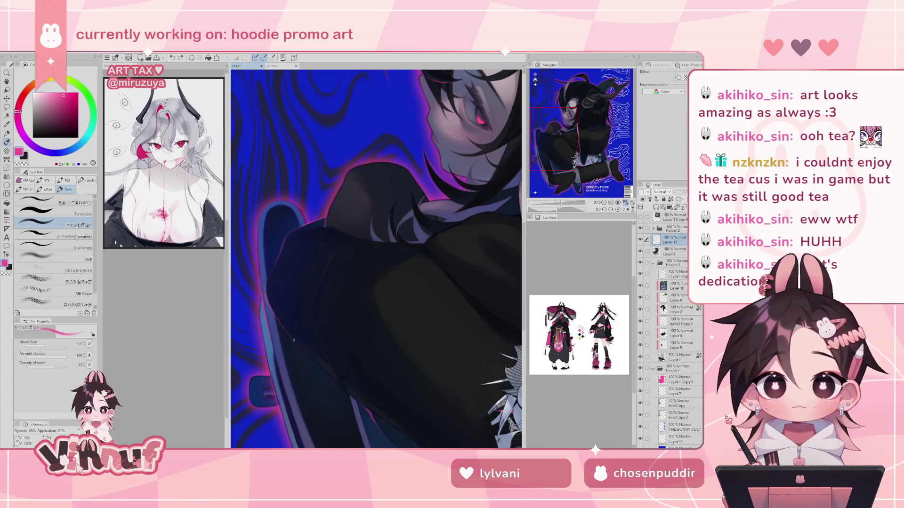
key("ctrl+z")
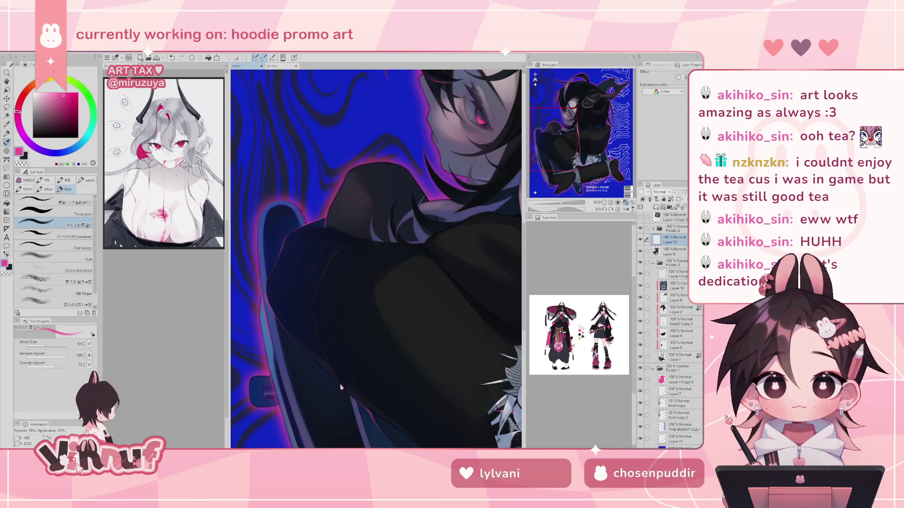
key("ctrl+z")
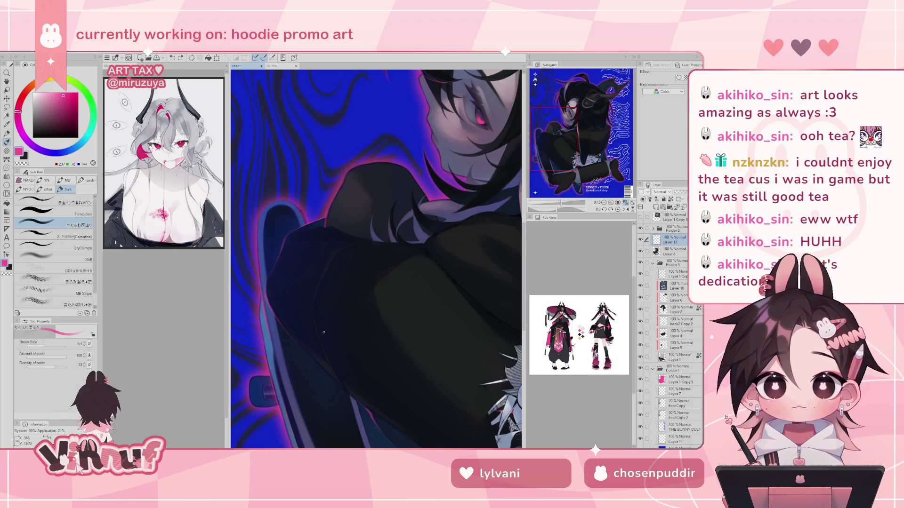
mouse_move(365, 405)
left_mouse_down()
mouse_move(348, 384)
mouse_move(352, 398)
left_mouse_up()
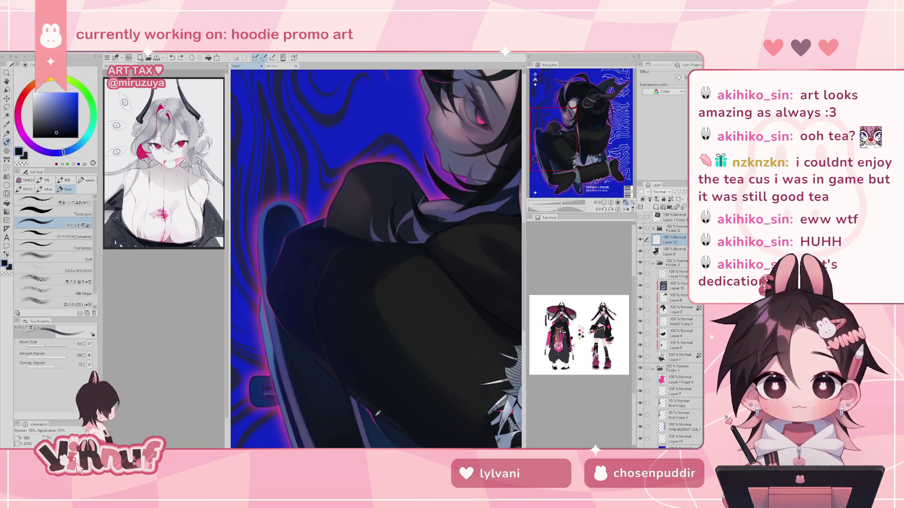
left_click_drag(367, 318, 348, 287)
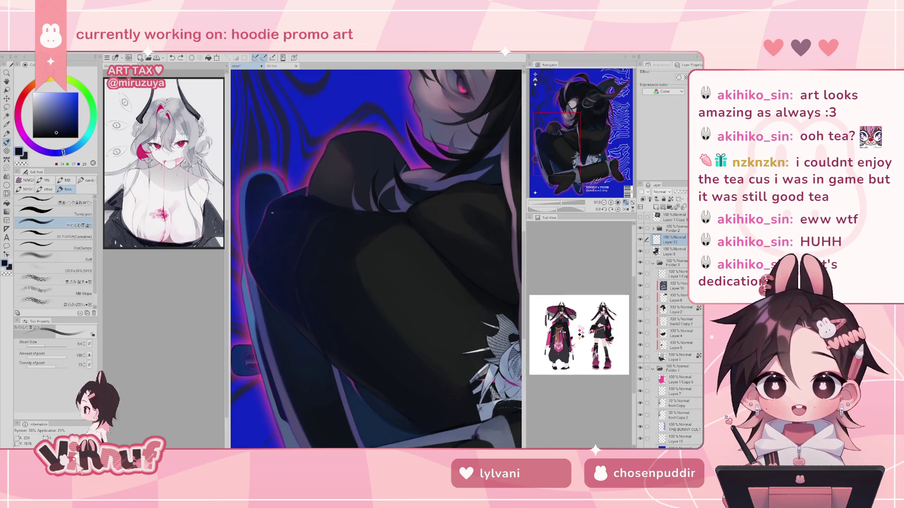
Sample dark greys from the hoodie fabric and the pink of the eye
left_click_drag(329, 353, 346, 372)
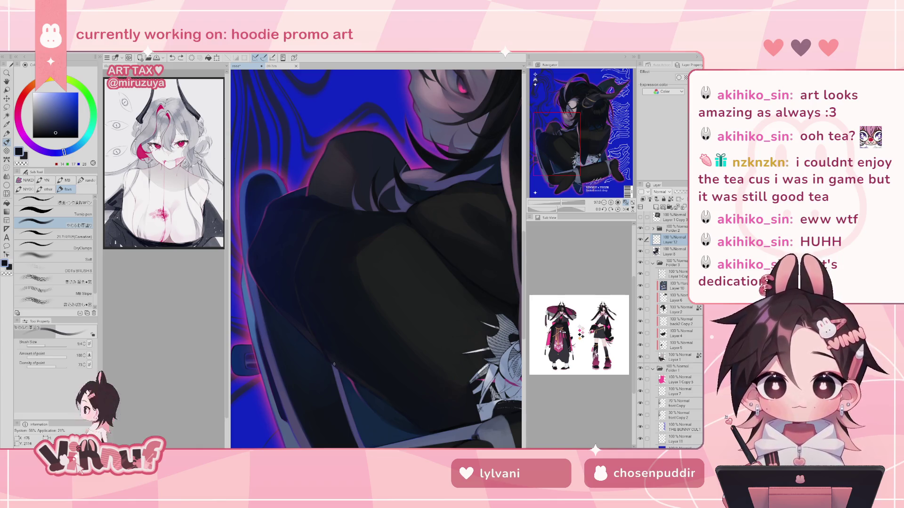
left_click(346, 372)
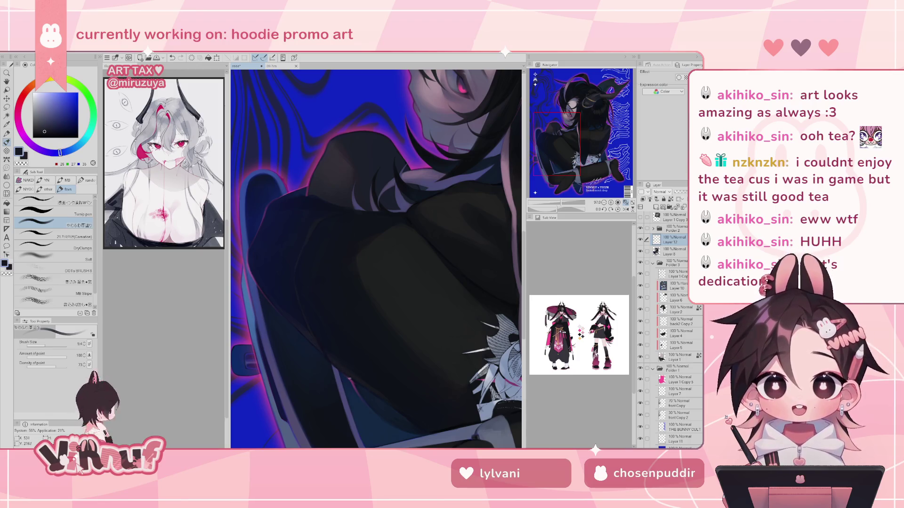
left_click(349, 378)
left_click(464, 88)
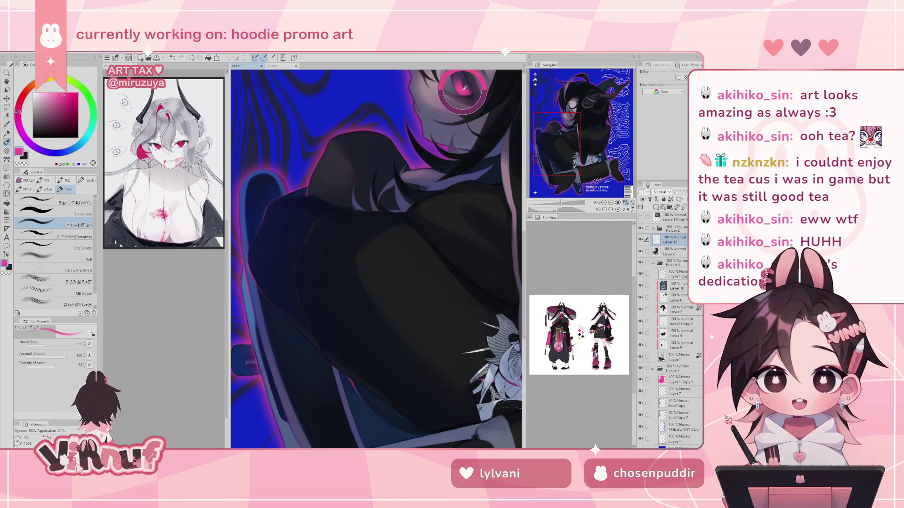
left_click_drag(464, 88, 461, 86)
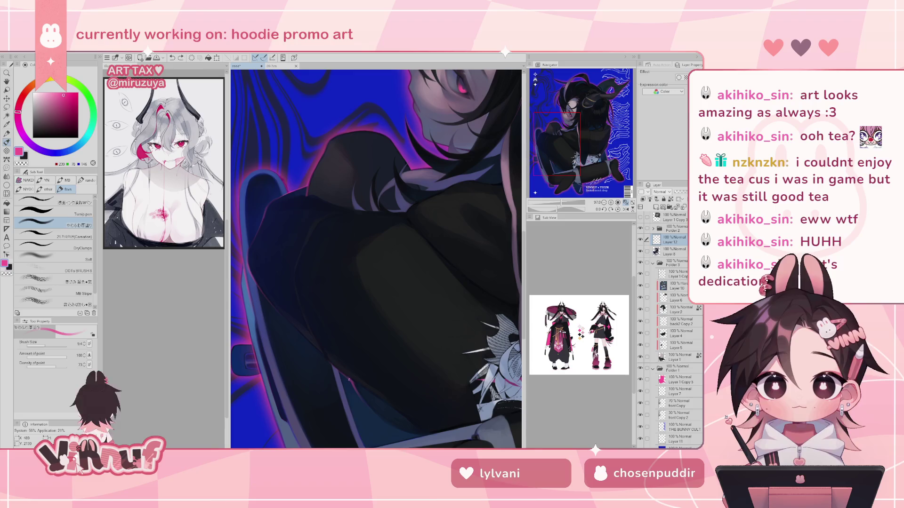
Undo recent strokes, redraw a small touch-up stroke on the hoodie, and zoom out
key("ctrl+z")
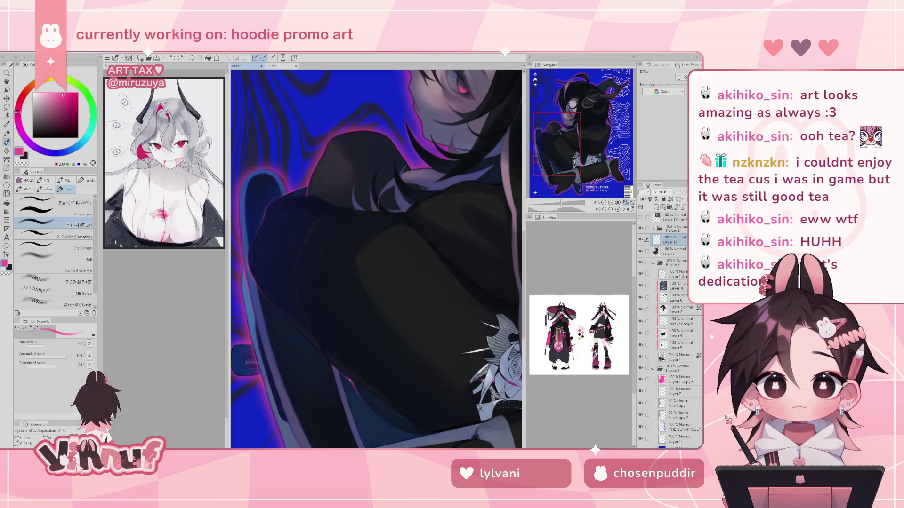
key("ctrl+z")
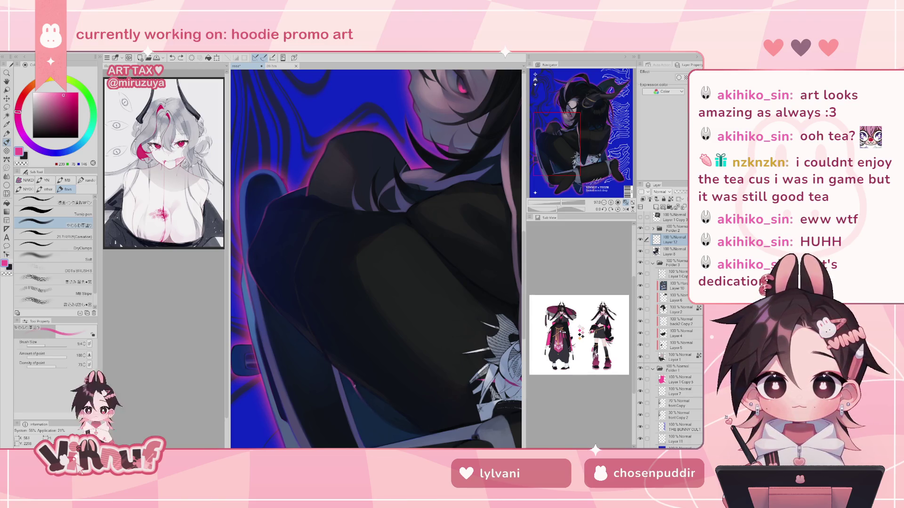
left_click_drag(354, 386, 361, 393)
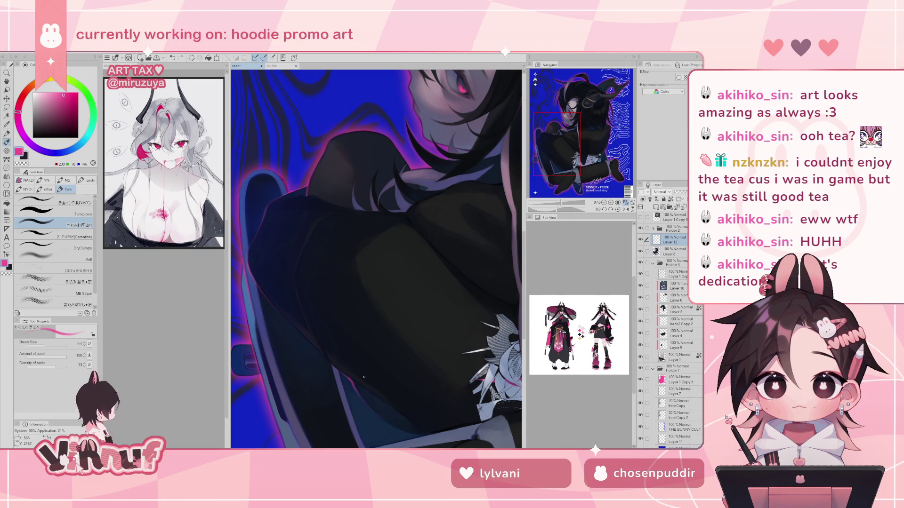
key("ctrl+z")
left_click_drag(355, 384, 368, 392)
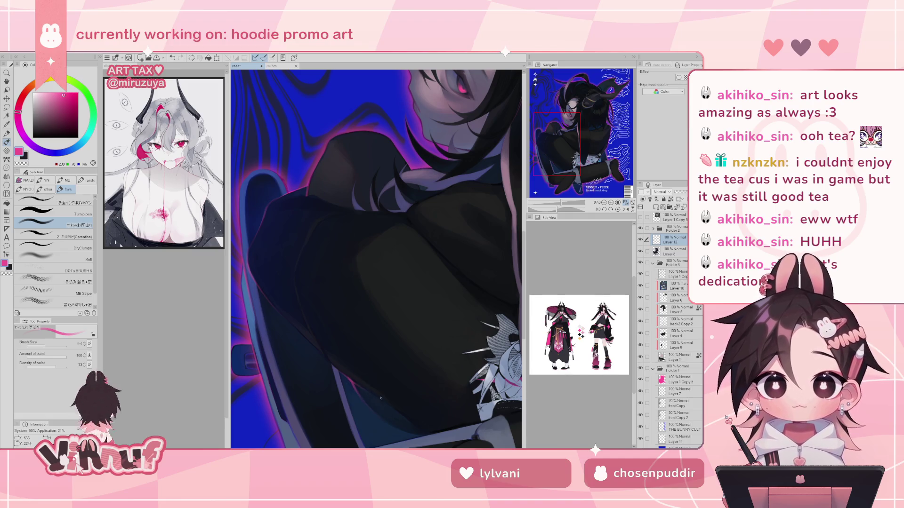
scroll(566, 157, "down", 5)
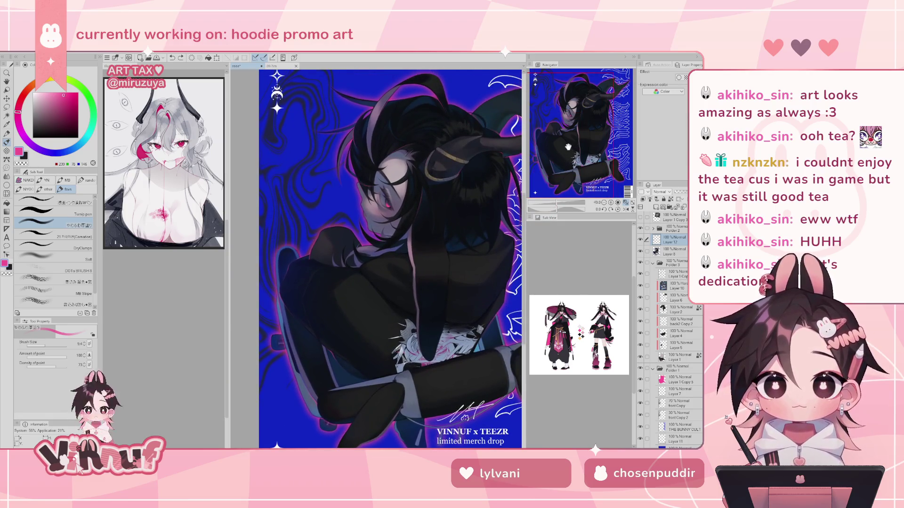
Mirror the canvas, zoom and pan across the poster, and tilt the view to about 45°
key("h")
key("h")
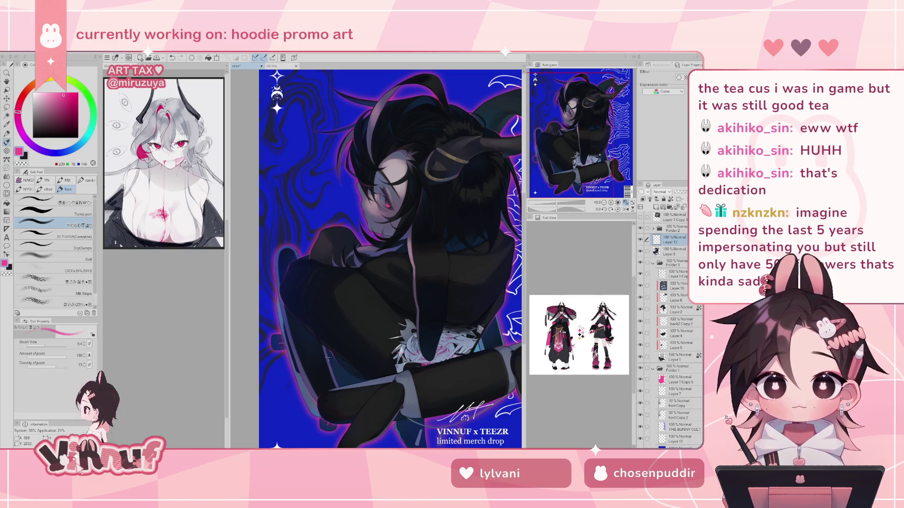
scroll(583, 153, "up", 1)
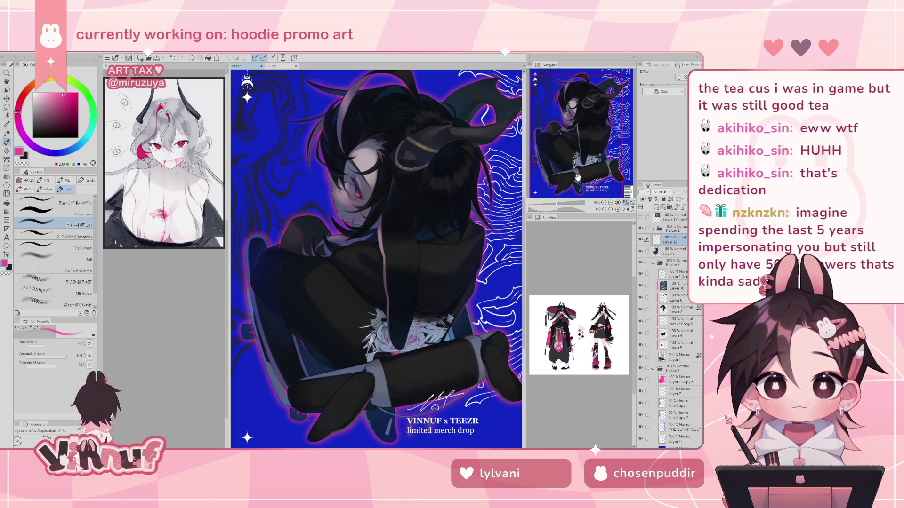
left_click_drag(577, 180, 574, 165)
left_click_drag(556, 204, 546, 204)
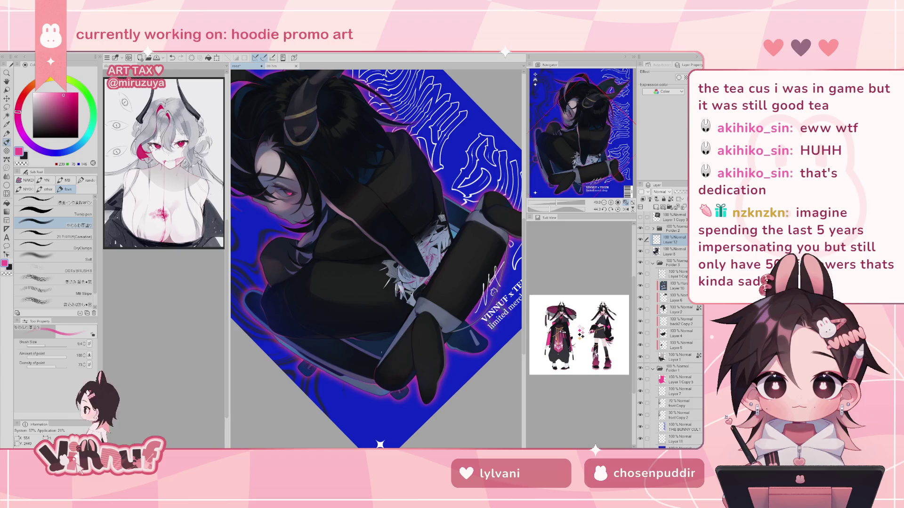
Reset the Navigator rotation, undo the horizontal flip, and pan right to the barcode
left_click(618, 209)
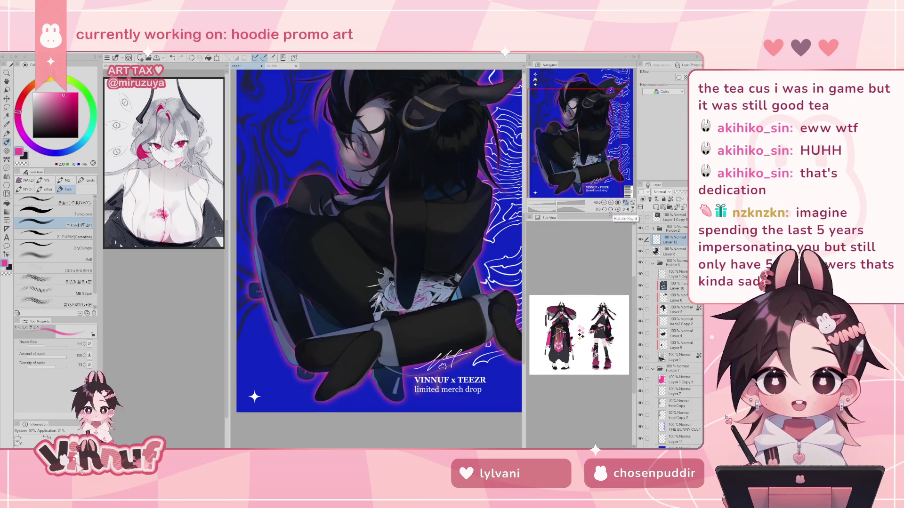
left_click(625, 209)
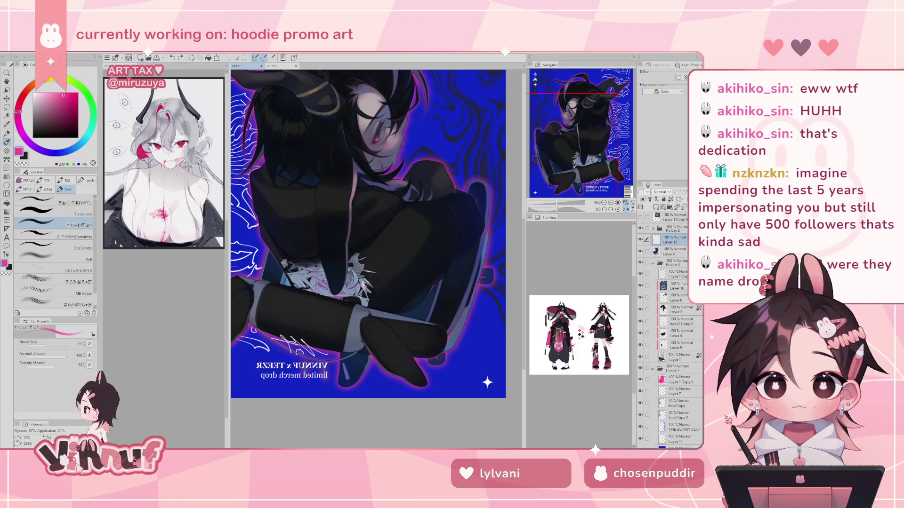
key("h")
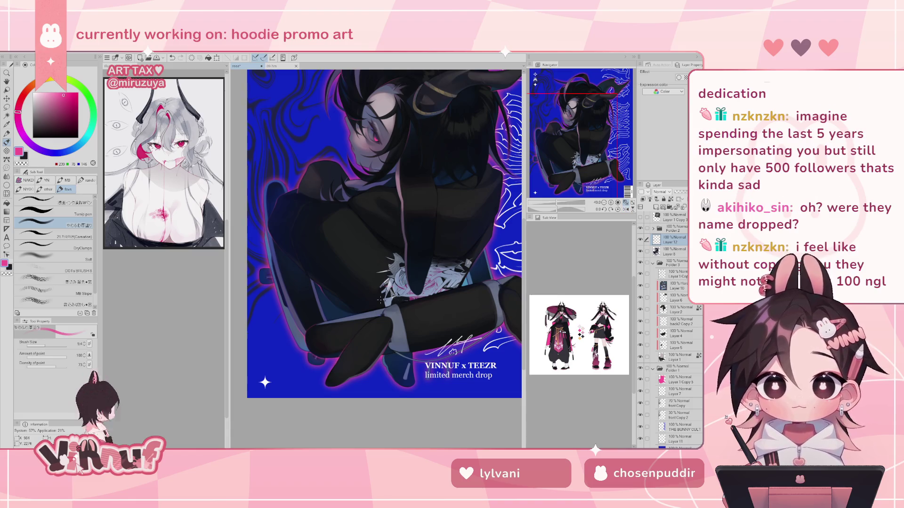
left_click(601, 137)
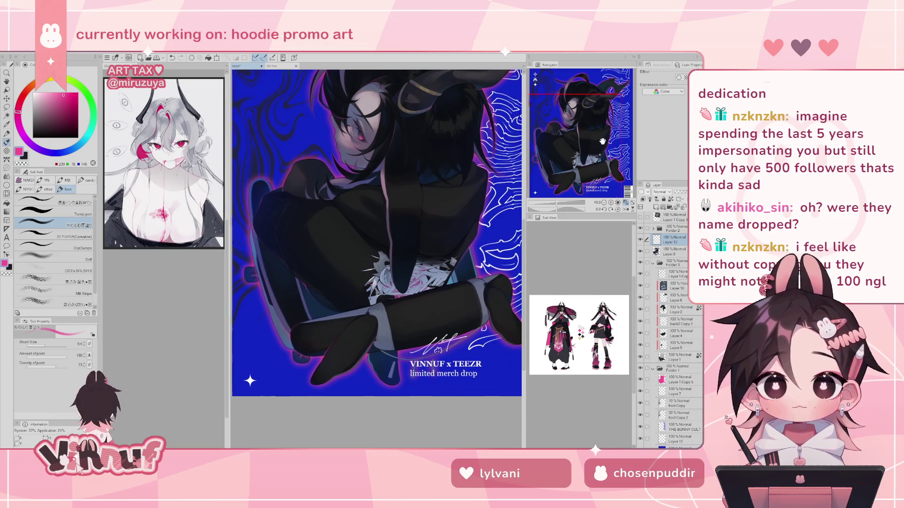